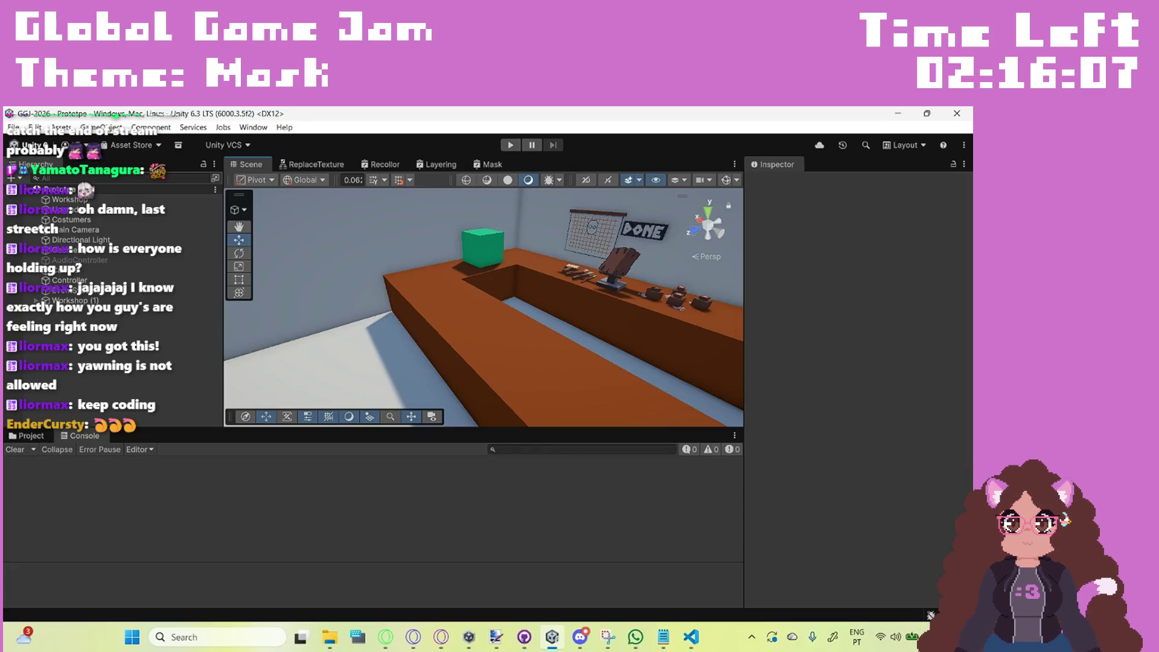
Step: Open the customer prefab from Assets > Prefabs in Prefab Mode to show its Base Customer Script
click(27, 436)
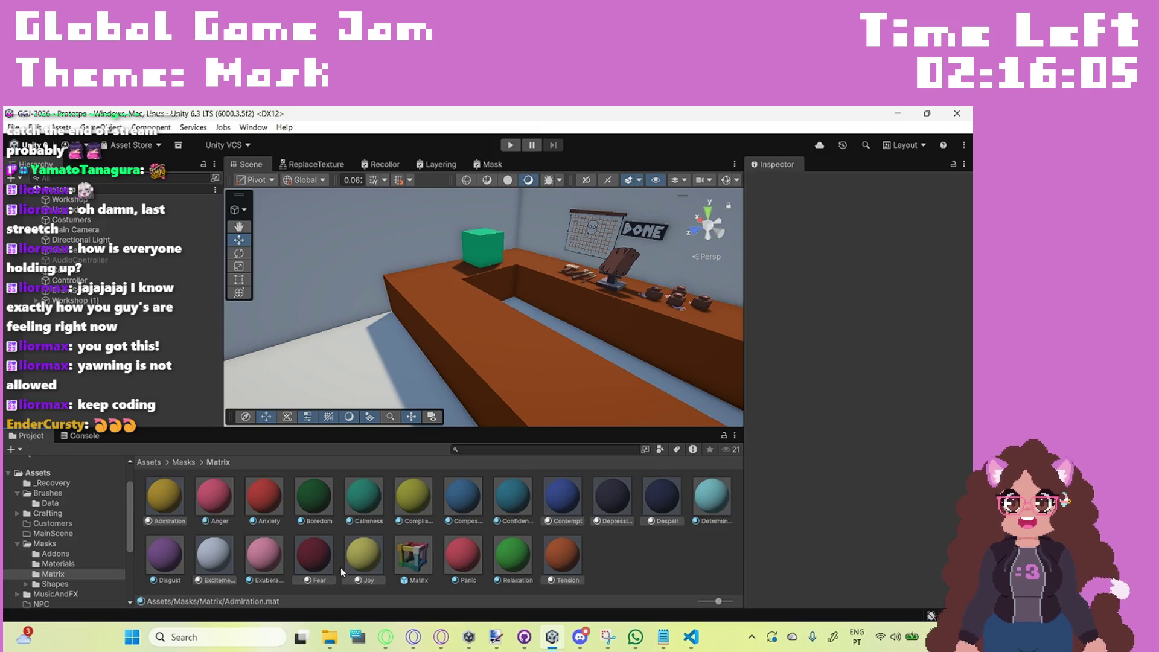
click(150, 465)
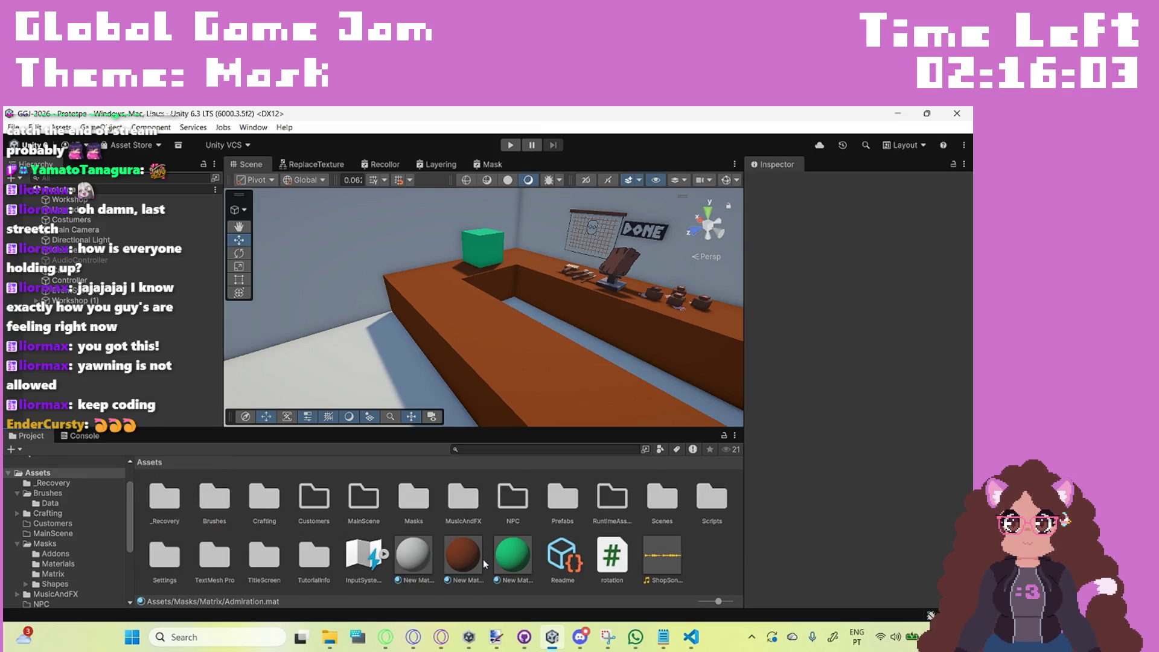
scroll(107, 585, down, 5)
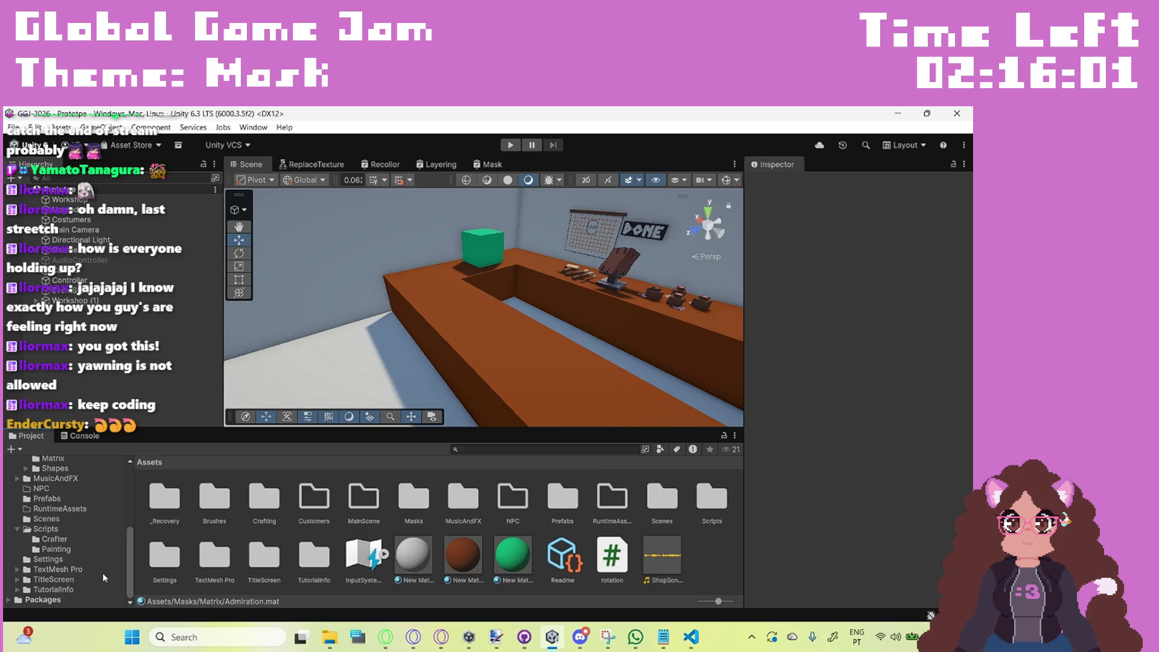
click(47, 498)
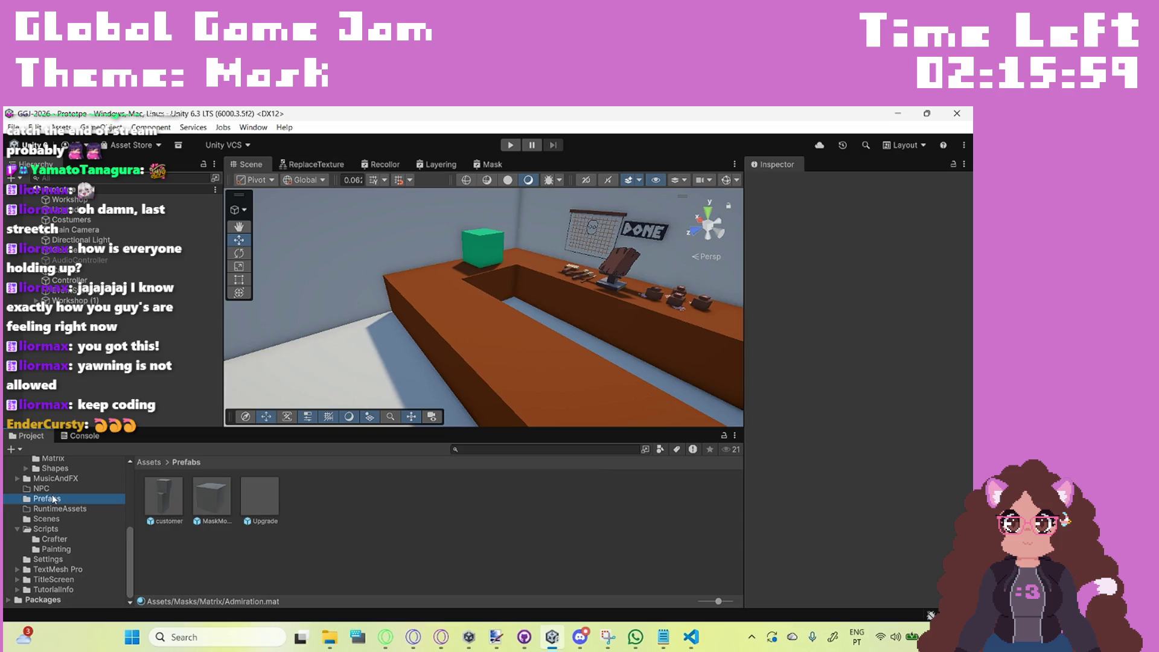
double_click(164, 501)
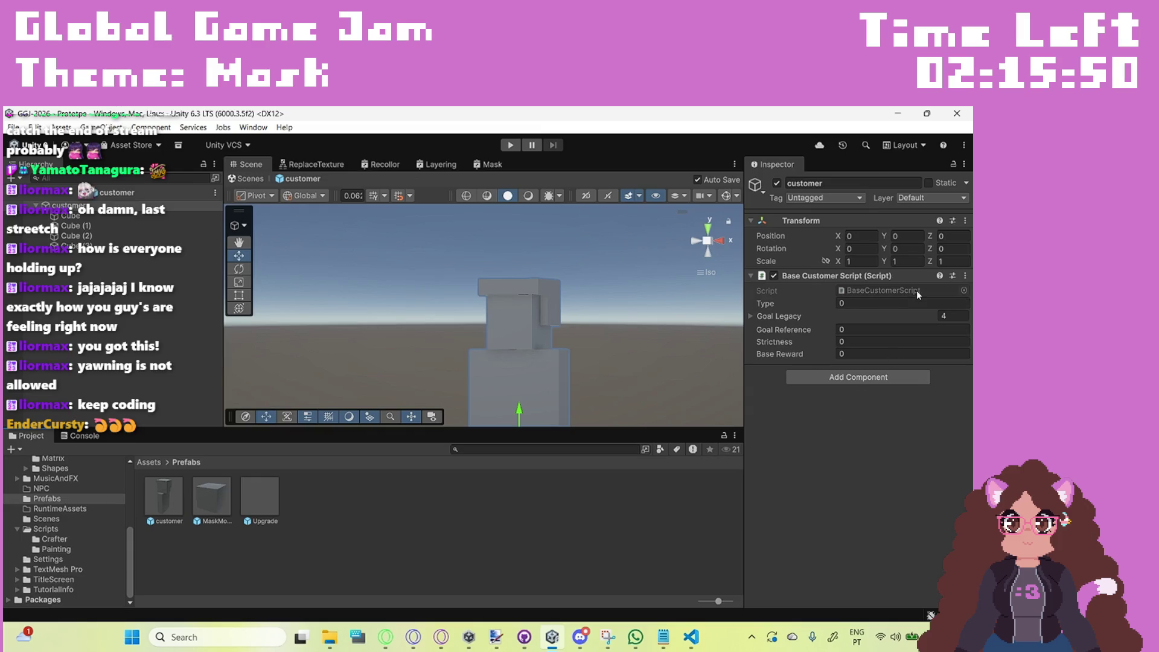
scroll(103, 538, up, 5)
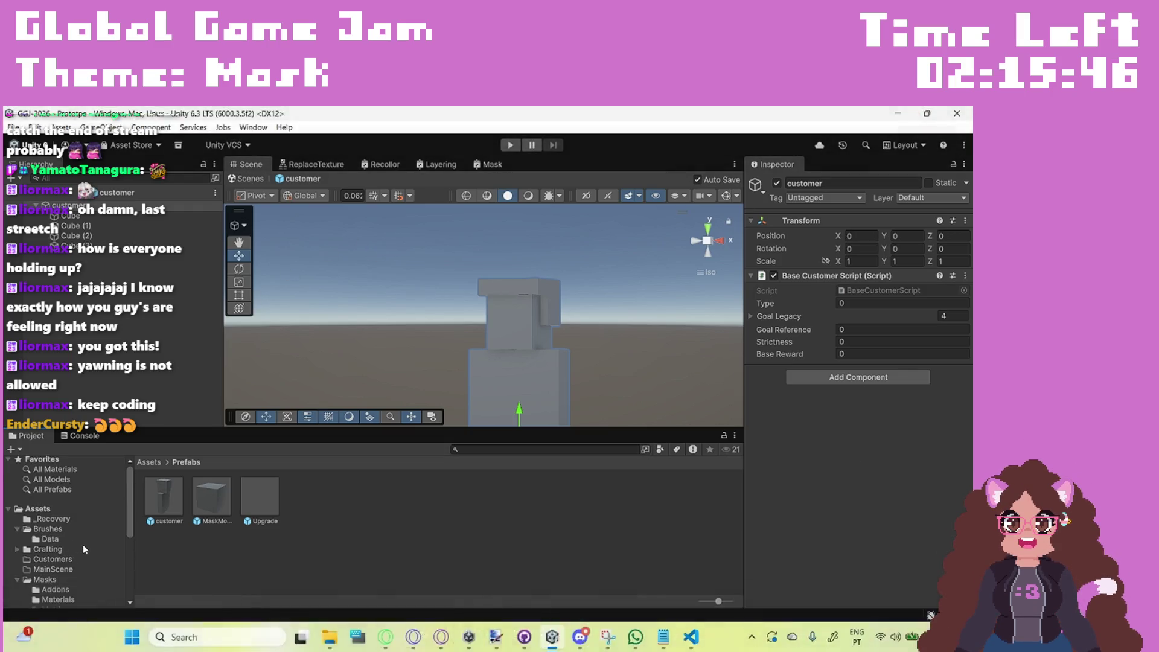
key(alt+Tab)
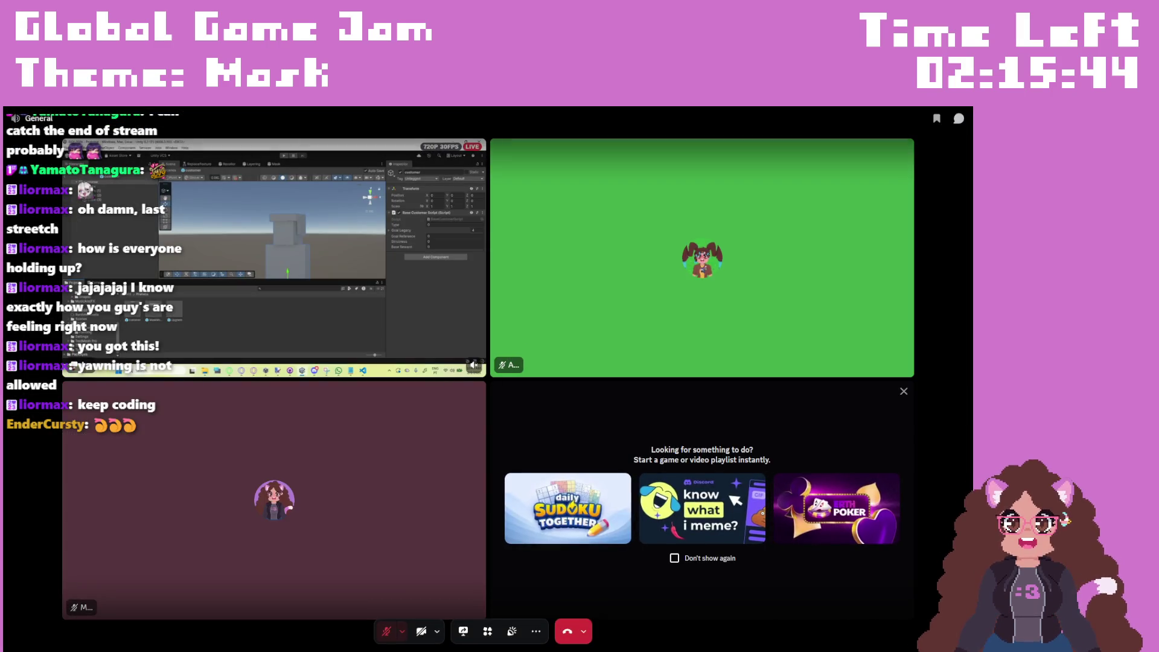
Step: Exit Discord's full-screen call view and bring GitHub Desktop to the front
key(Escape)
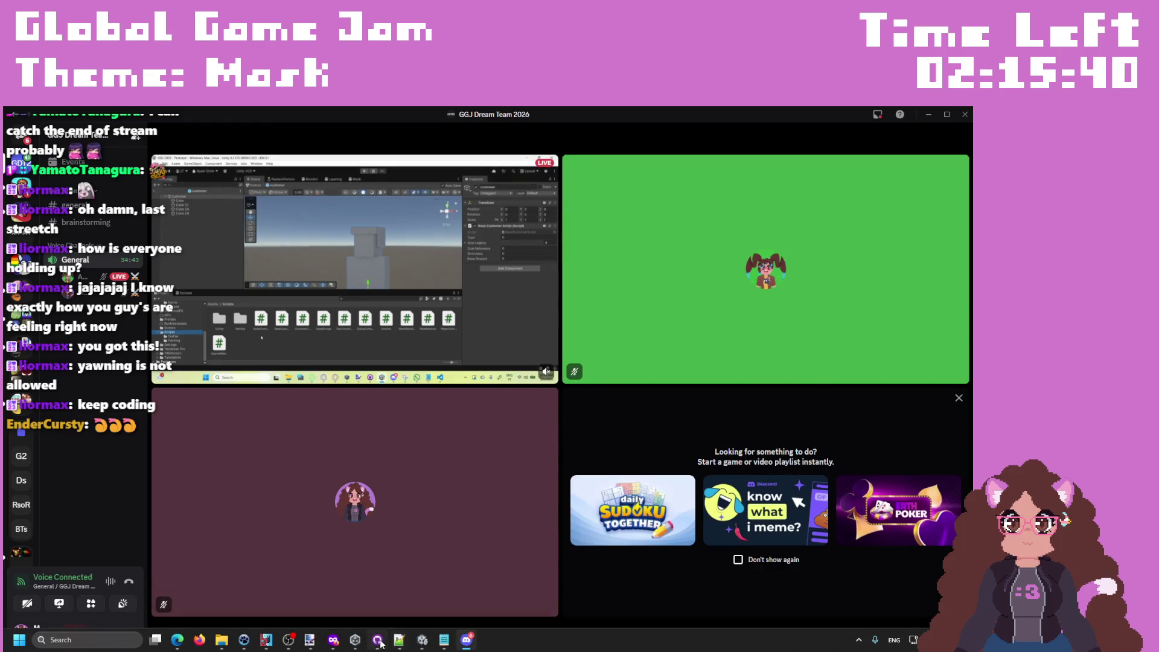
click(380, 644)
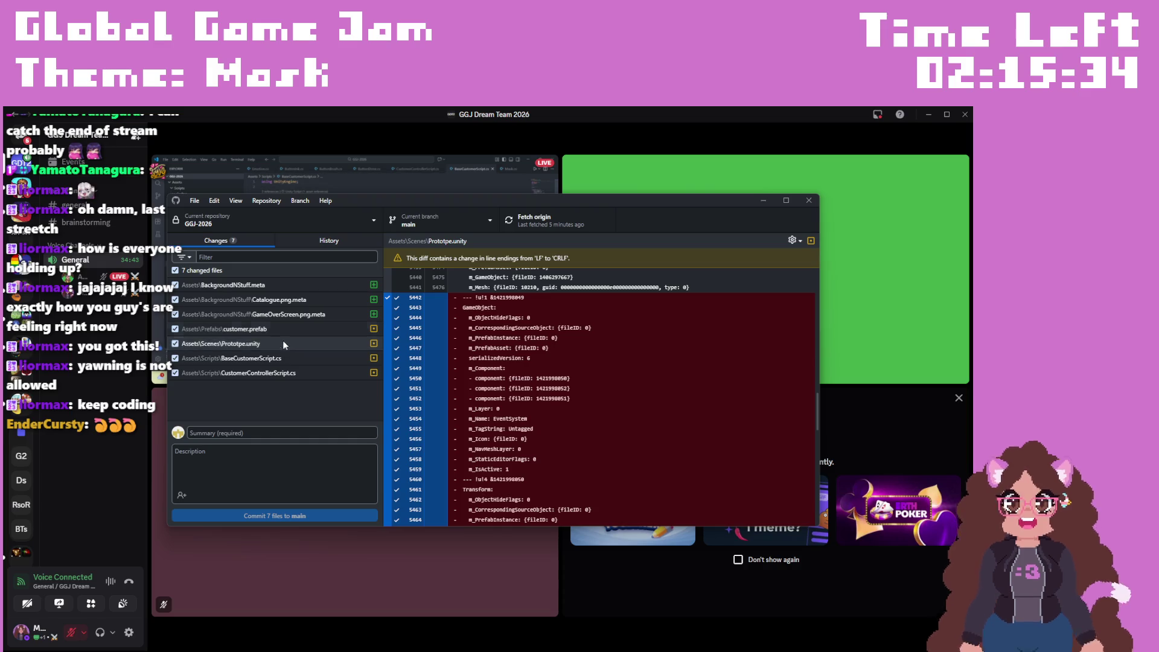
Step: Exclude Prototpe.unity, customer.prefab, and the three .meta files from the commit
click(175, 343)
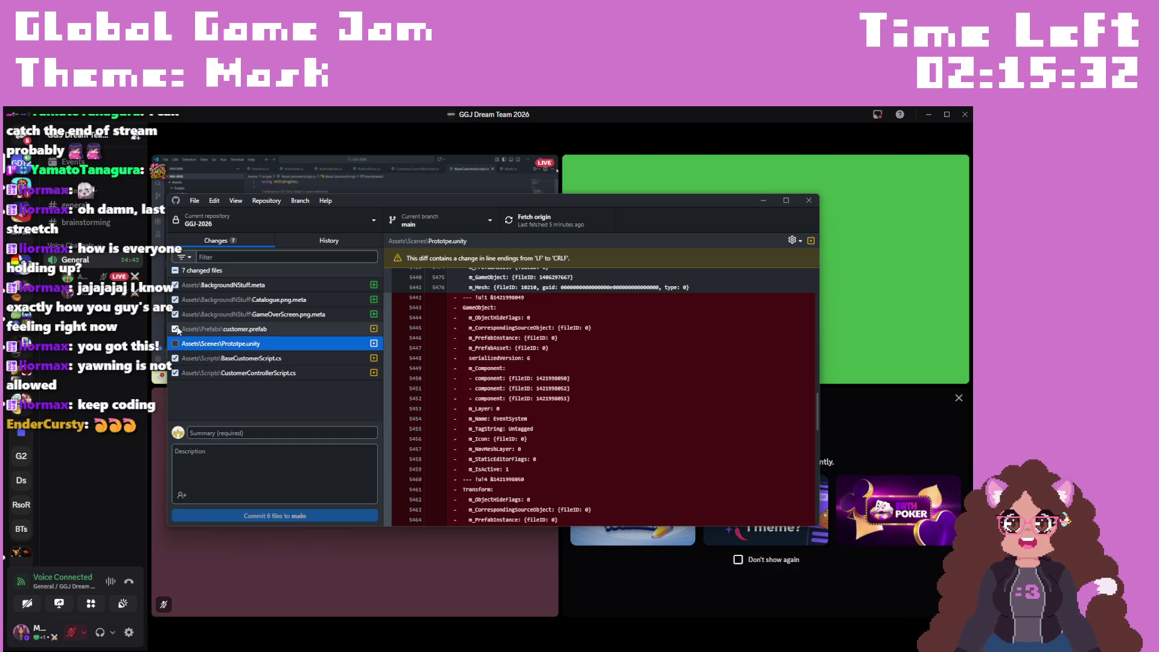
click(175, 329)
click(175, 313)
click(175, 300)
click(175, 285)
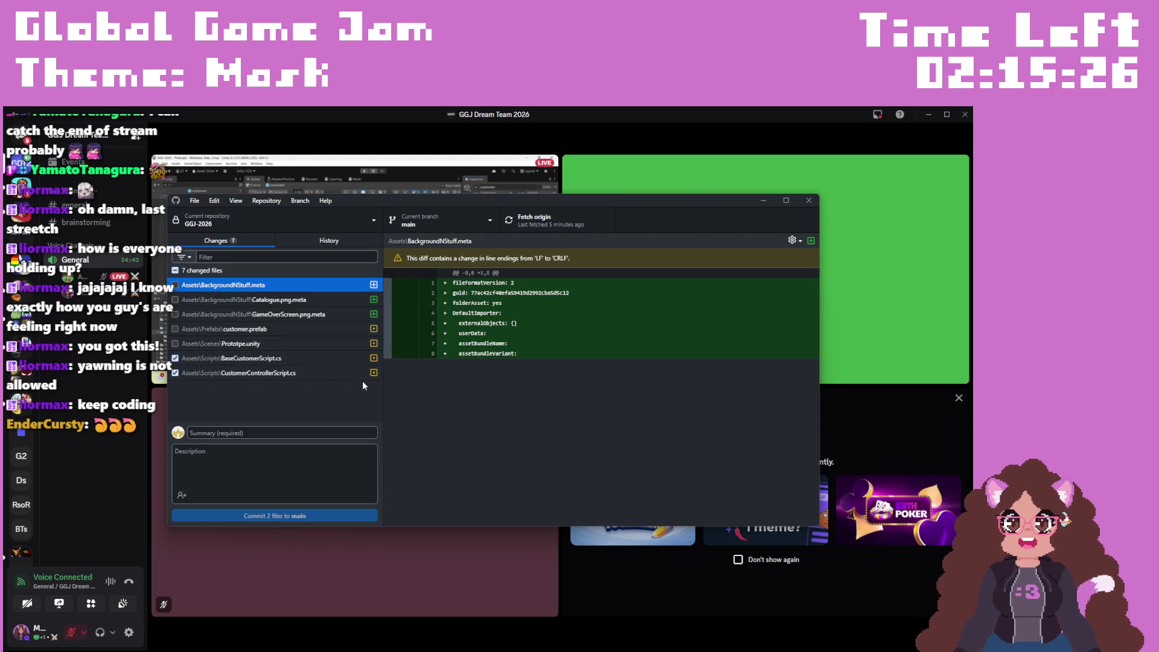
click(305, 345)
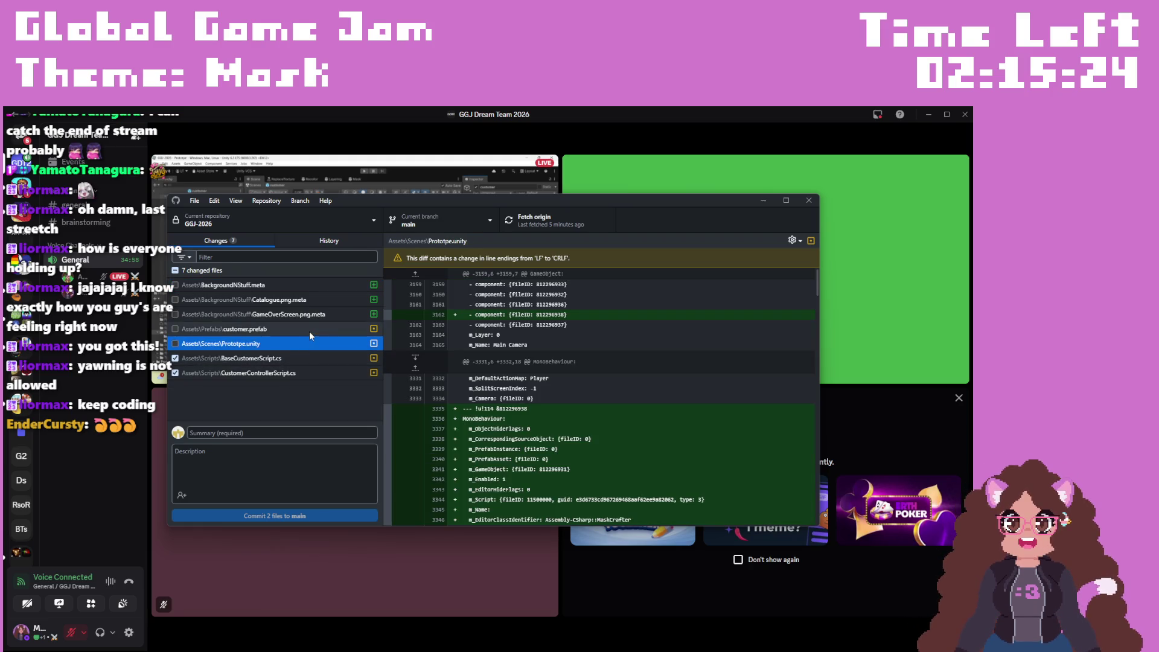
Step: Commit the two scripts to main with summary 'customer' and push to origin
click(308, 436)
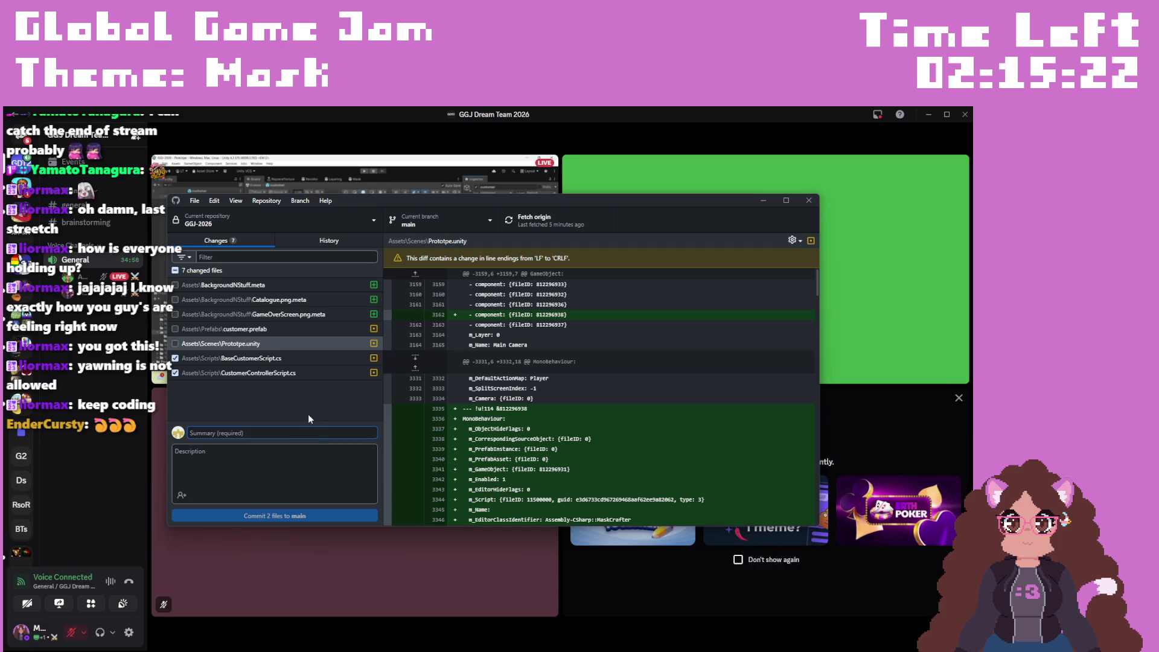
text(customer)
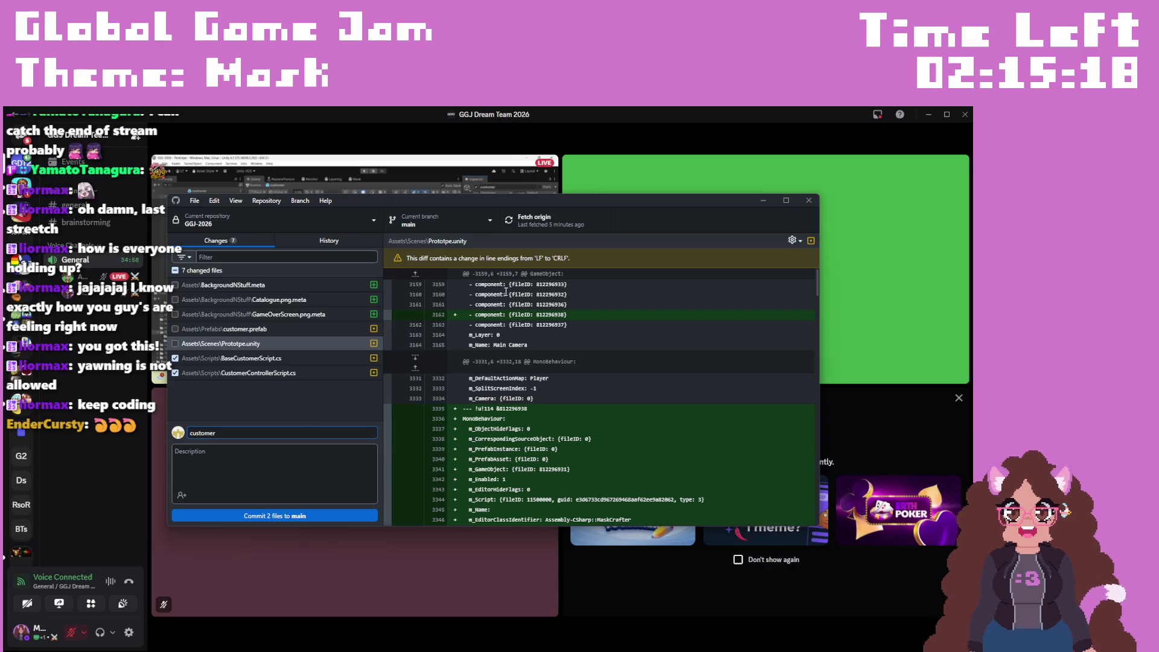
click(275, 513)
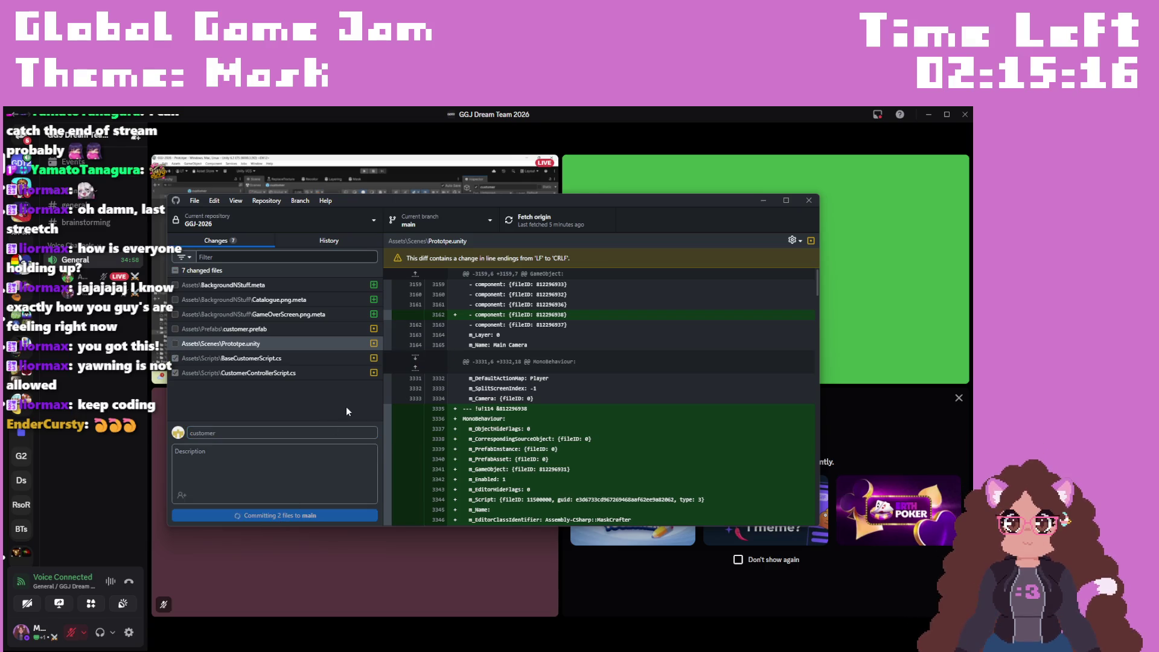
click(534, 220)
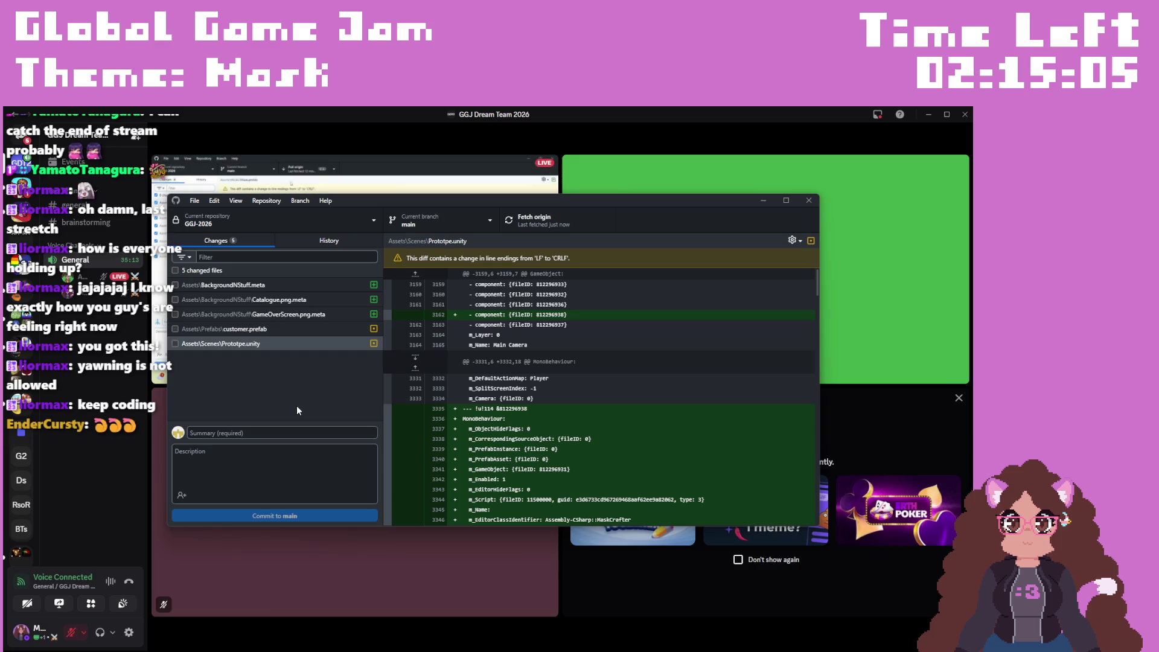
click(688, 115)
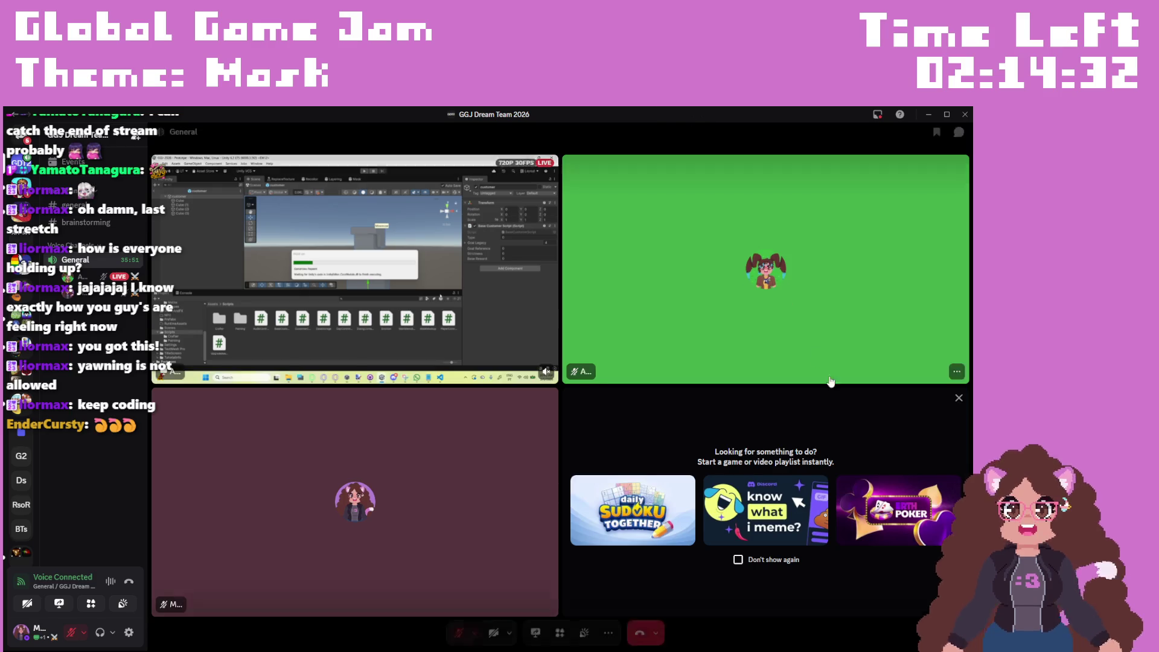
Step: Focus the full-screen Discord call on the shared Unity screen, then assign Cube to Shirt R
key(F11)
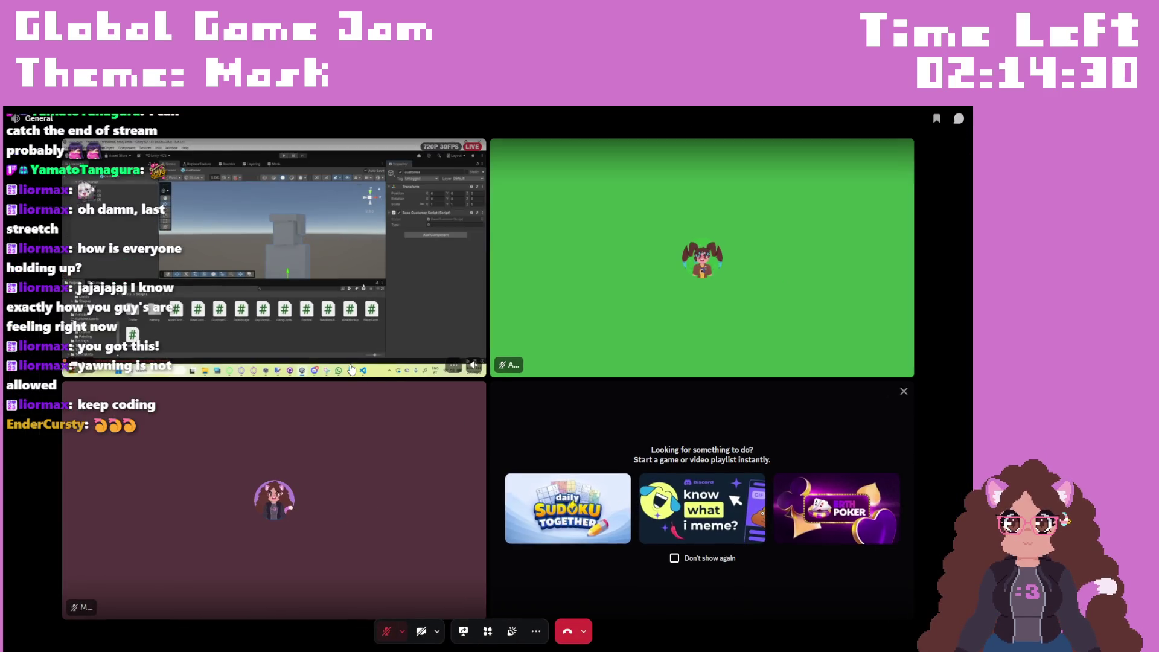
click(363, 287)
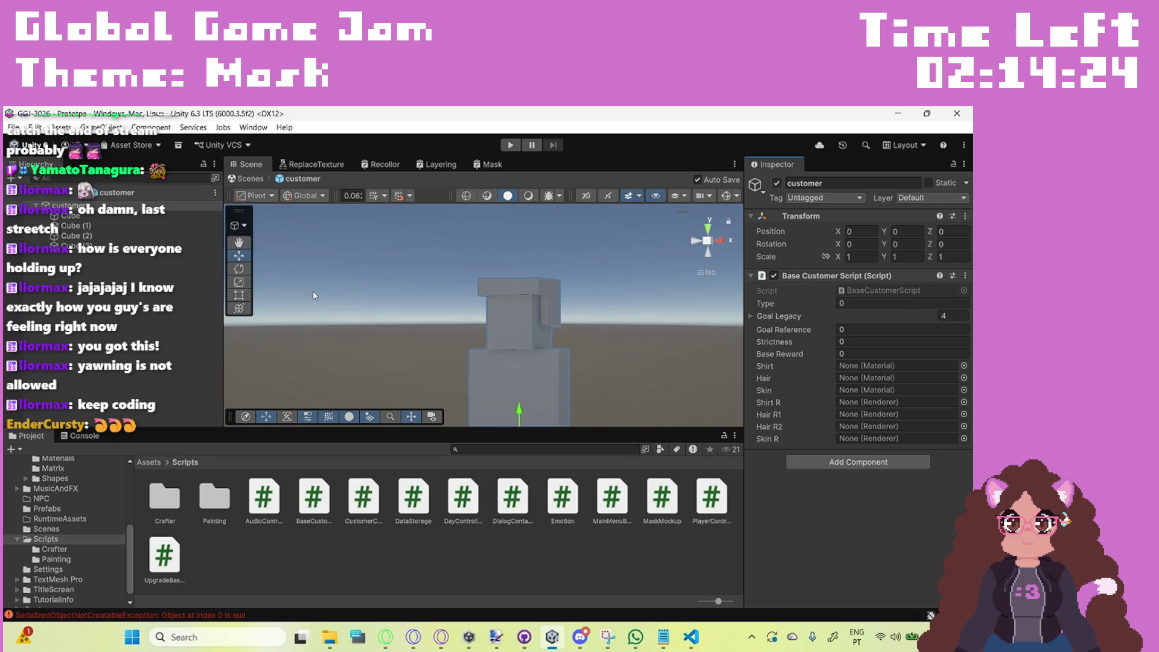
mouse_move(106, 219)
mouse_down()
mouse_move(863, 406)
mouse_move(876, 407)
mouse_move(89, 219)
mouse_move(875, 378)
mouse_move(875, 414)
mouse_move(875, 402)
mouse_up()
Step: Assign Cube (1), Cube (2), Cube (3) to Hair R1, Hair R2, Skin R, then exit the prefab
drag(106, 225, 893, 415)
mouse_move(84, 236)
mouse_down()
mouse_move(795, 395)
mouse_move(881, 428)
mouse_up()
mouse_move(78, 246)
mouse_down()
mouse_move(881, 427)
mouse_move(882, 440)
mouse_up()
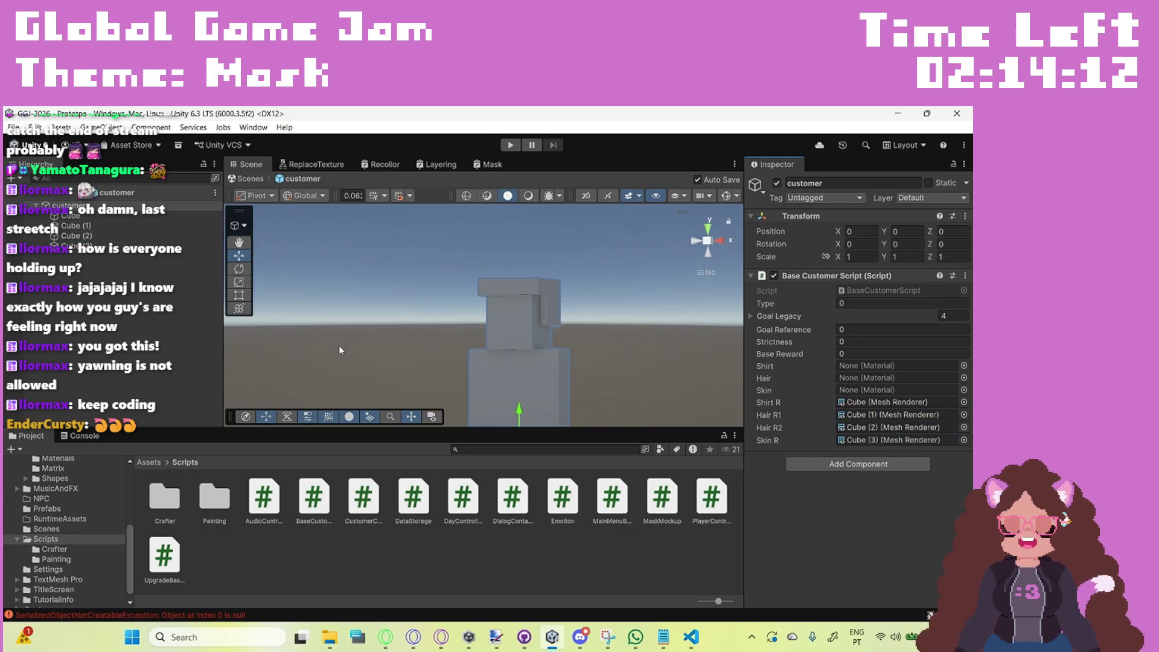
click(6, 194)
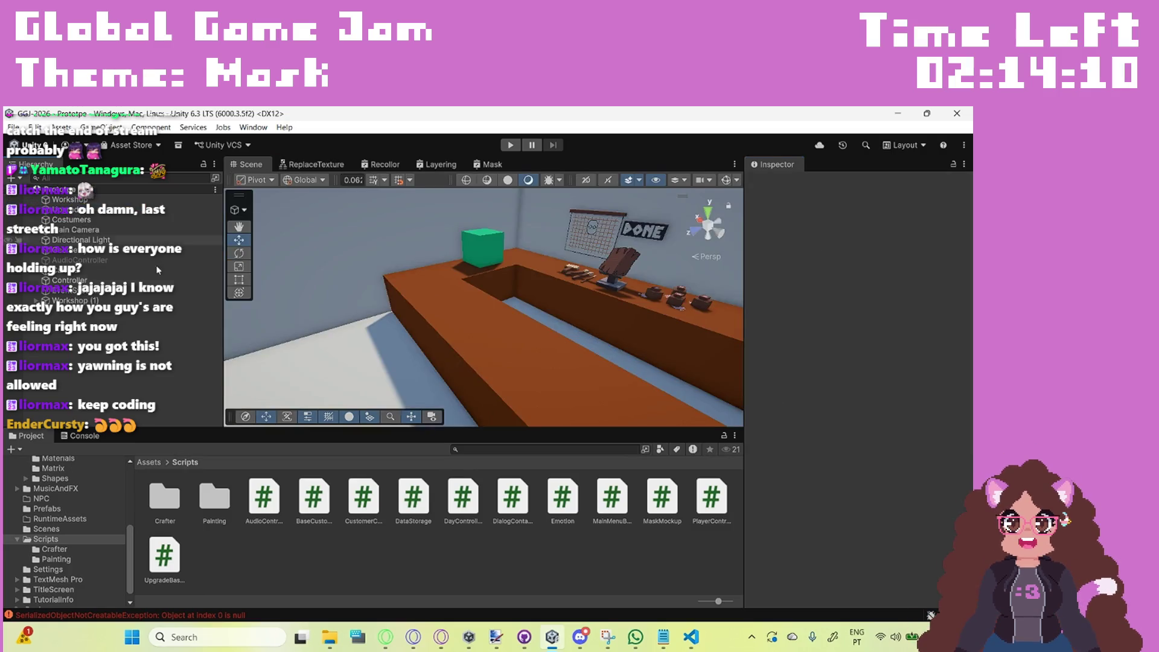
Step: Clear the Console errors, play the game, and select the spawned Mask(Clone)
click(82, 435)
click(24, 451)
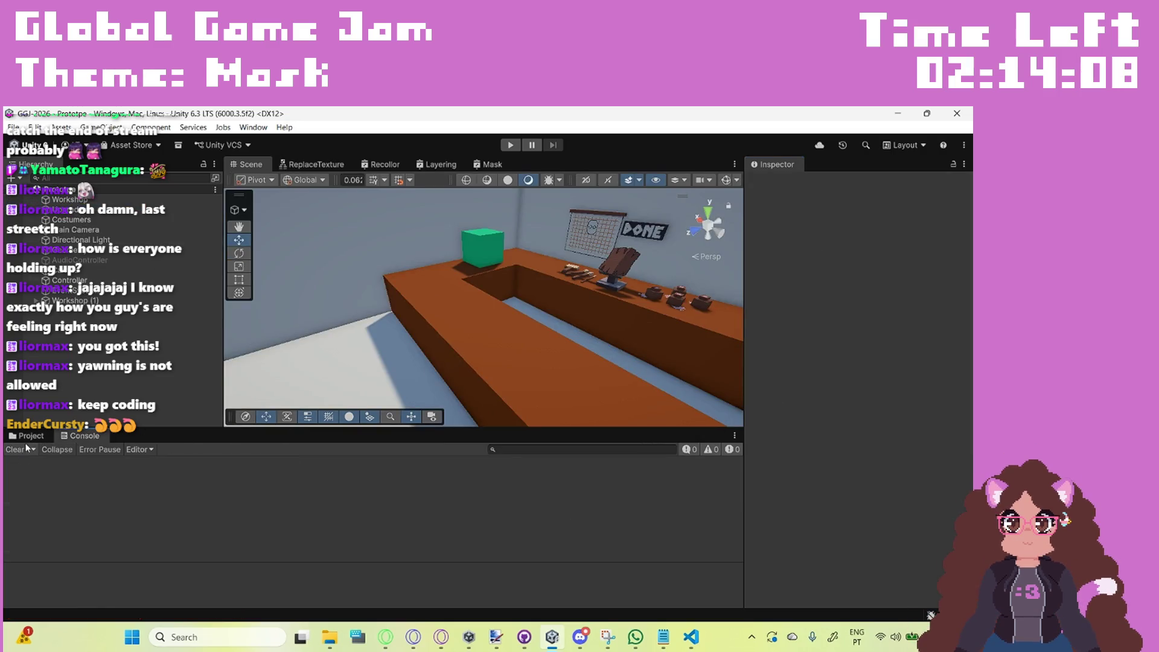
click(29, 437)
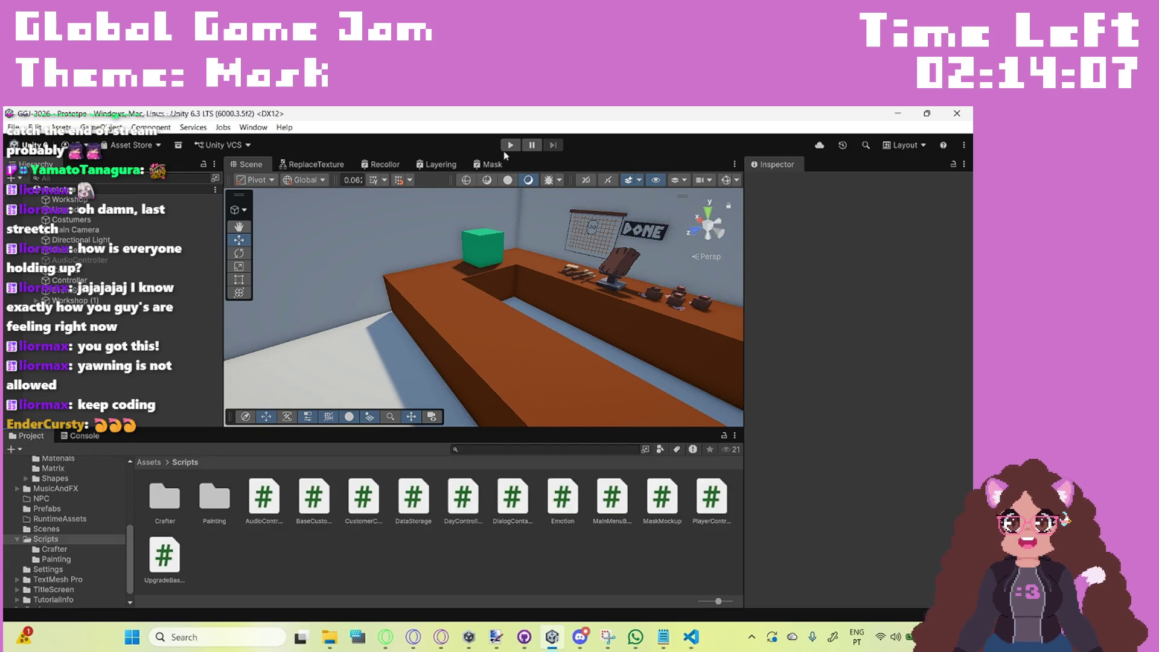
click(509, 146)
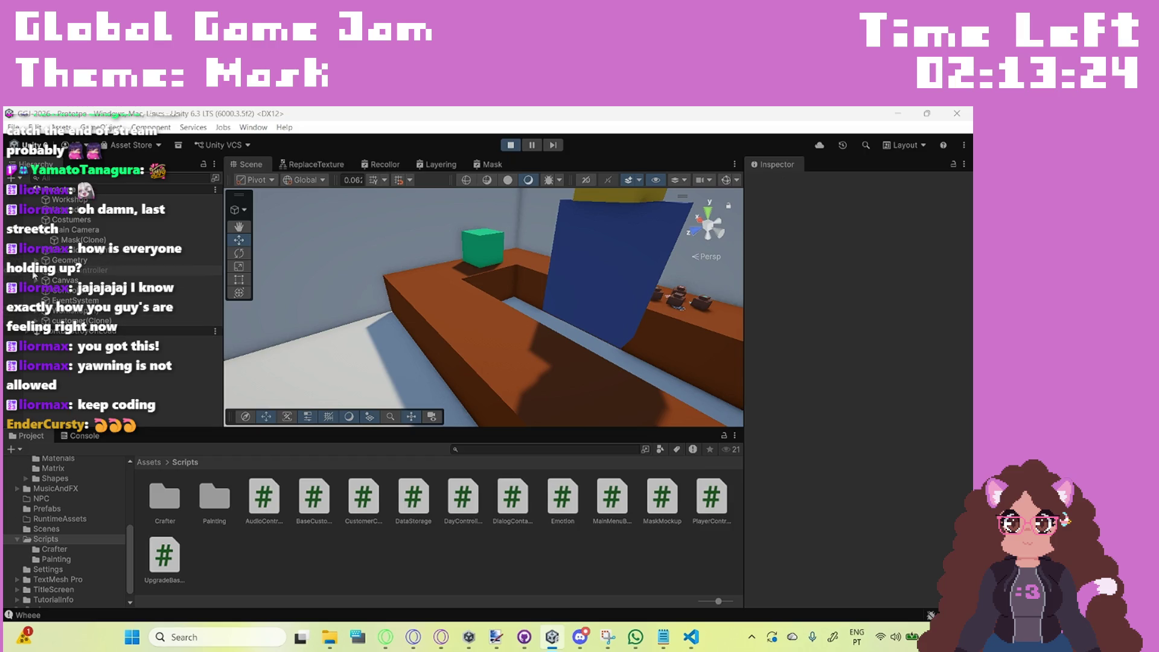
click(121, 240)
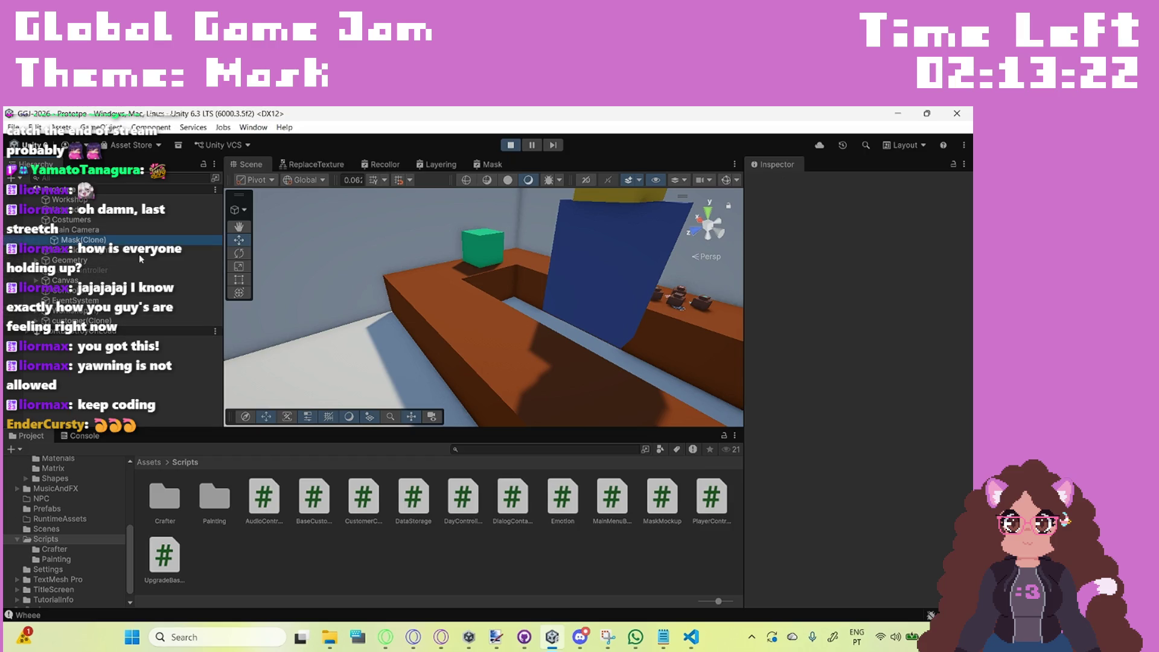
Step: Frame the spawned mask, inspect its Mask Data colour textures, then stop Play mode
key(f)
mouse_move(466, 270)
mouse_down()
mouse_move(501, 324)
mouse_move(380, 298)
mouse_up()
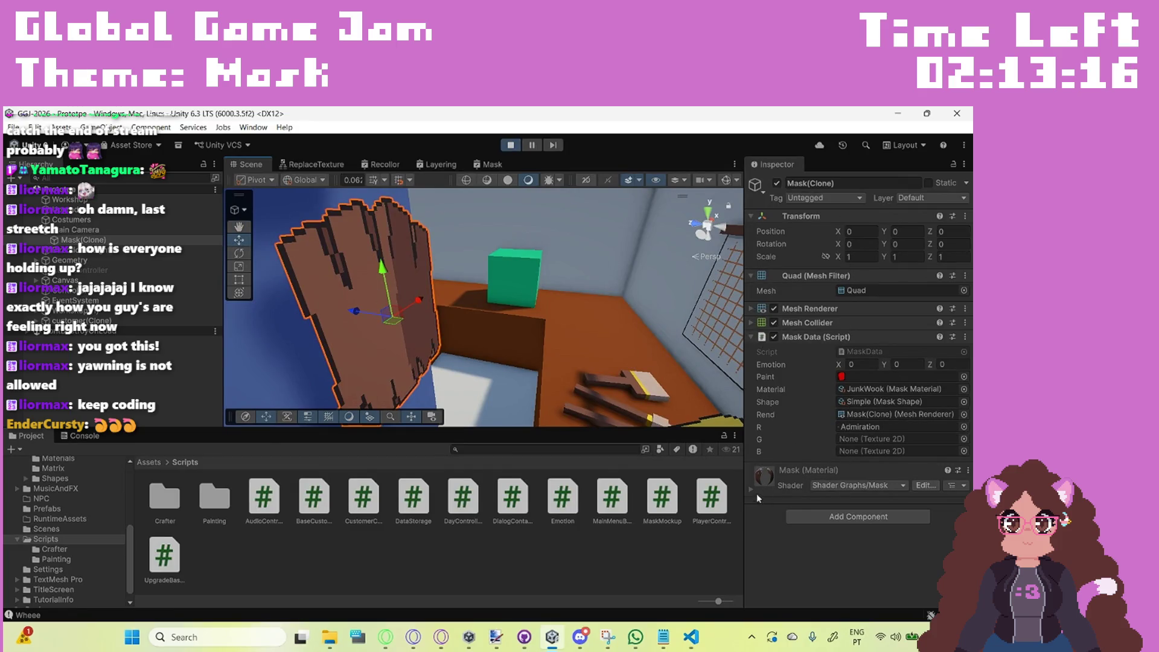
click(749, 490)
scroll(821, 491, down, 3)
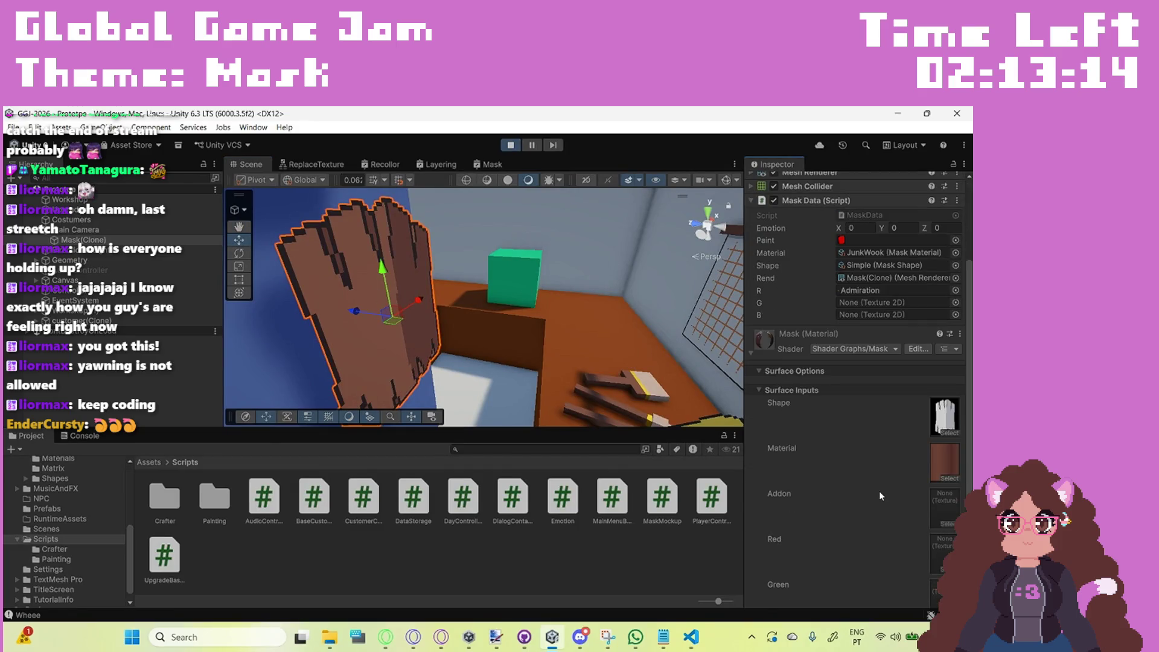
scroll(845, 519, up, 3)
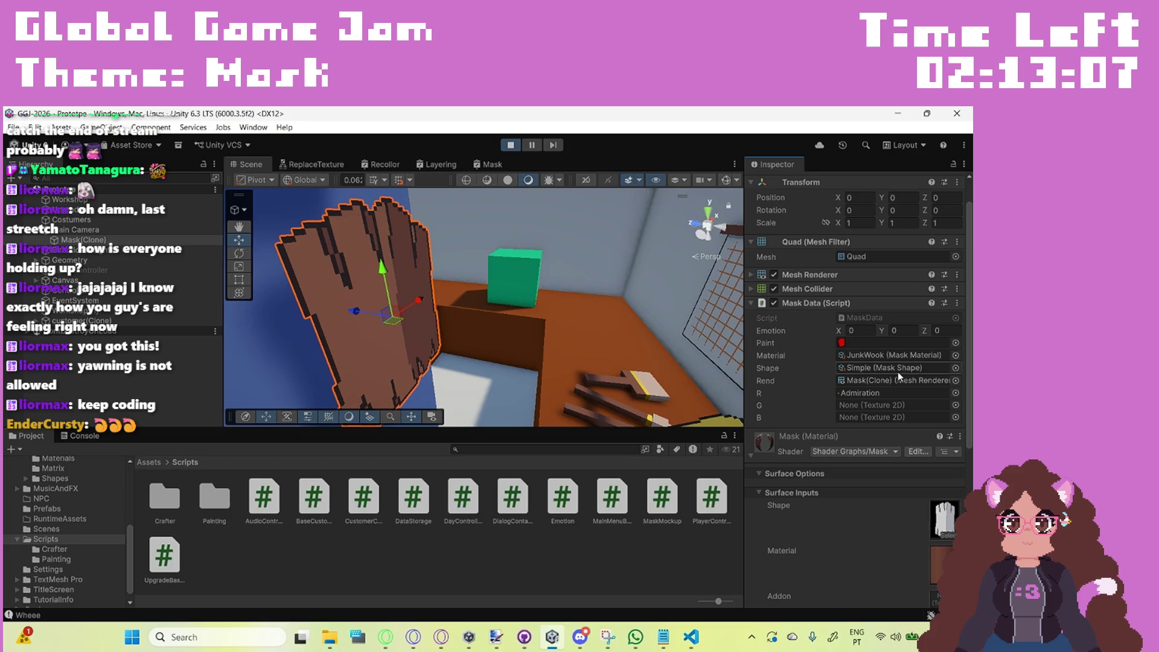
scroll(885, 507, down, 3)
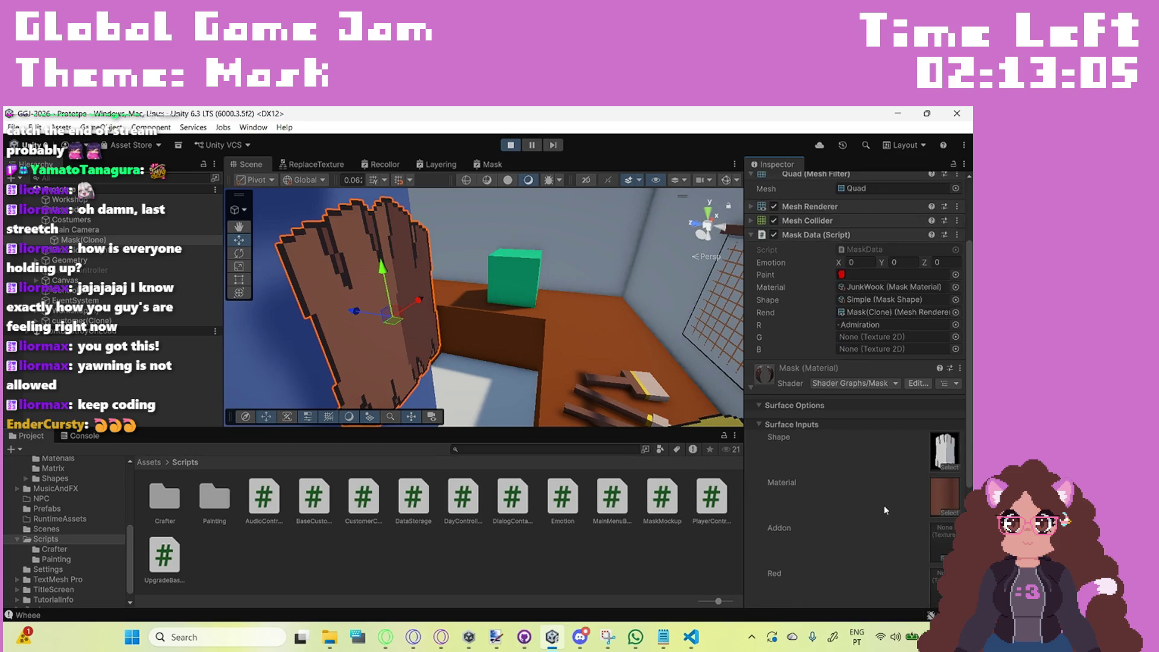
scroll(885, 506, down, 4)
click(512, 146)
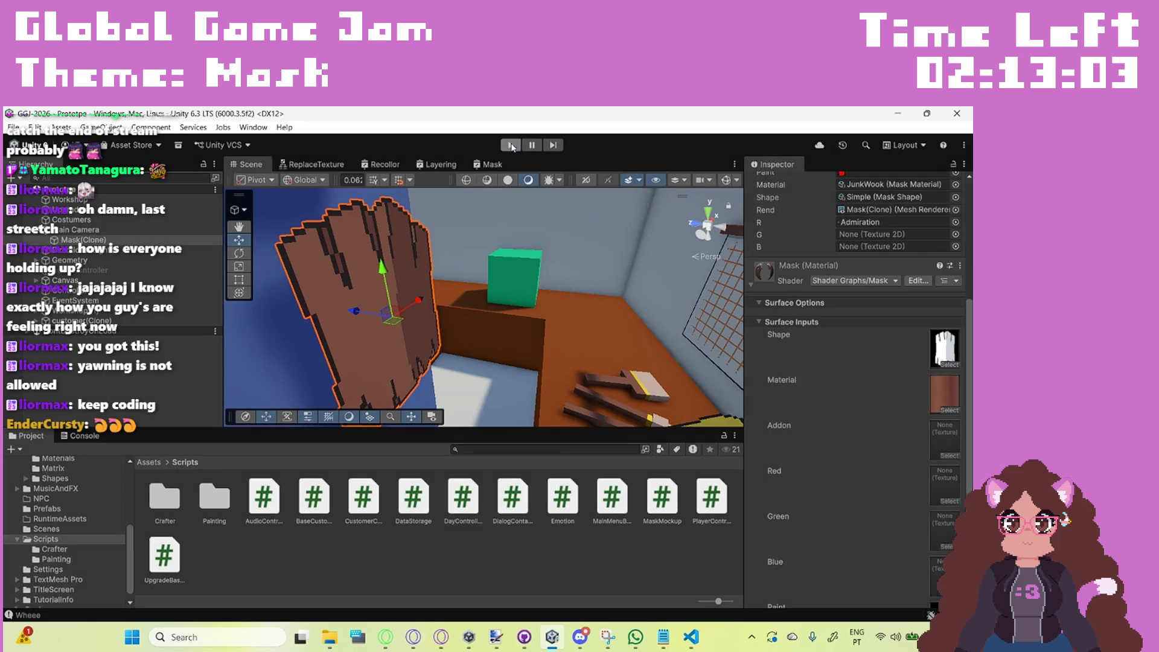
click(693, 636)
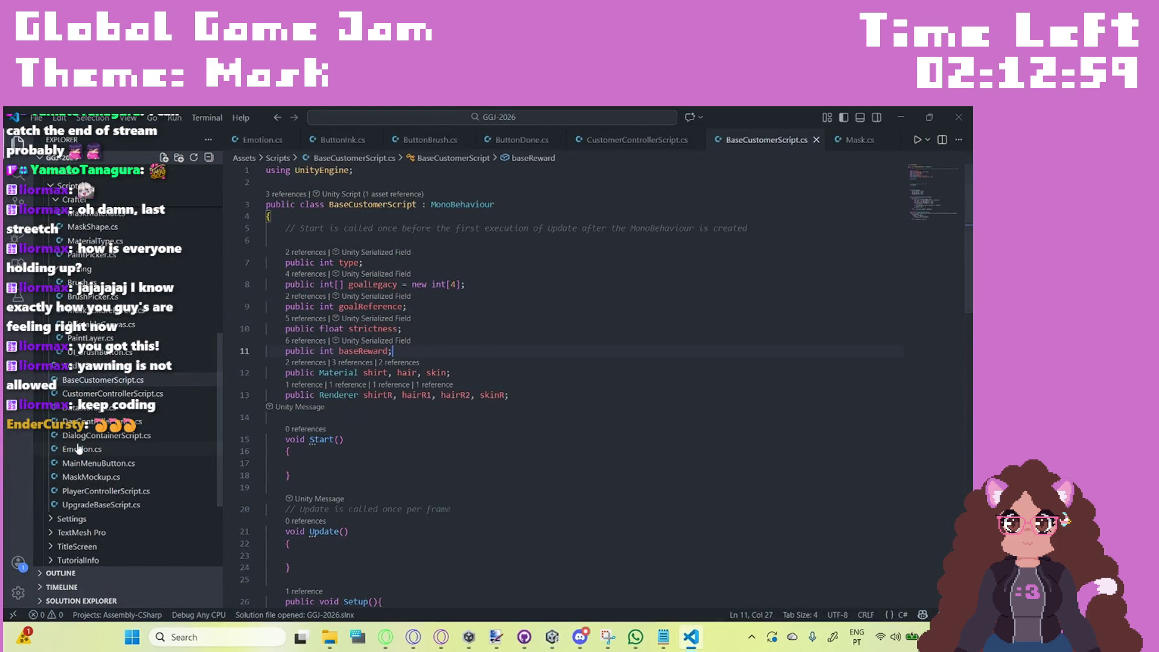
Step: Delete the '+ new Vector3(0,0,3)' spawn offset on line 68 of CustomerControllerScript.cs
scroll(139, 339, up, 4)
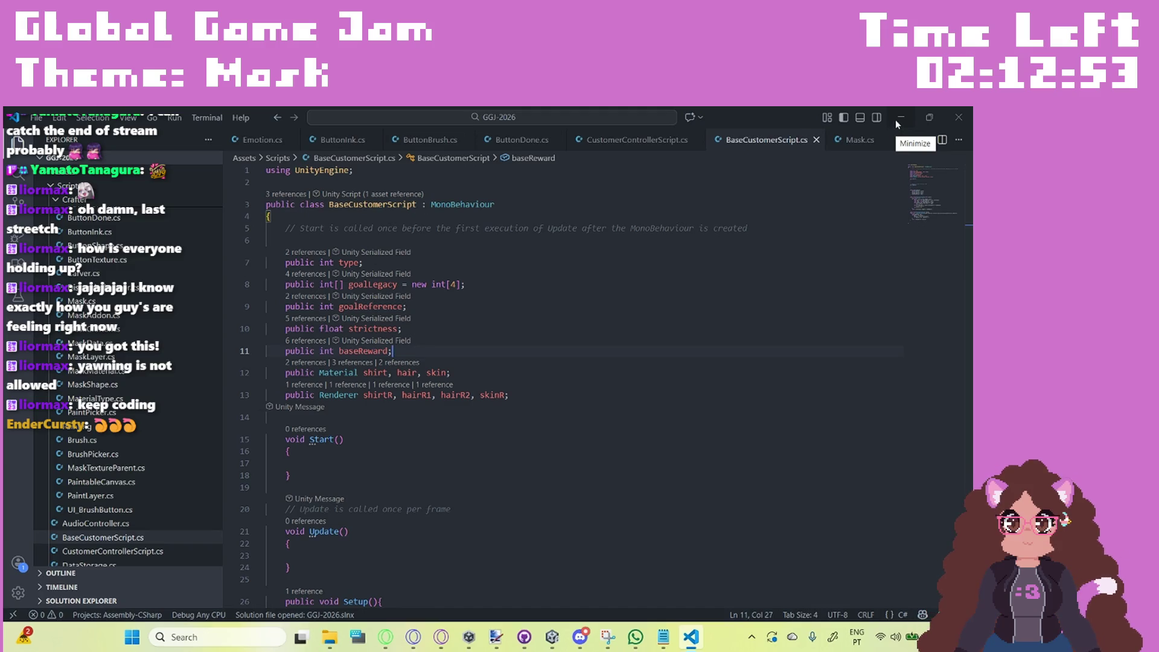
scroll(178, 448, down, 3)
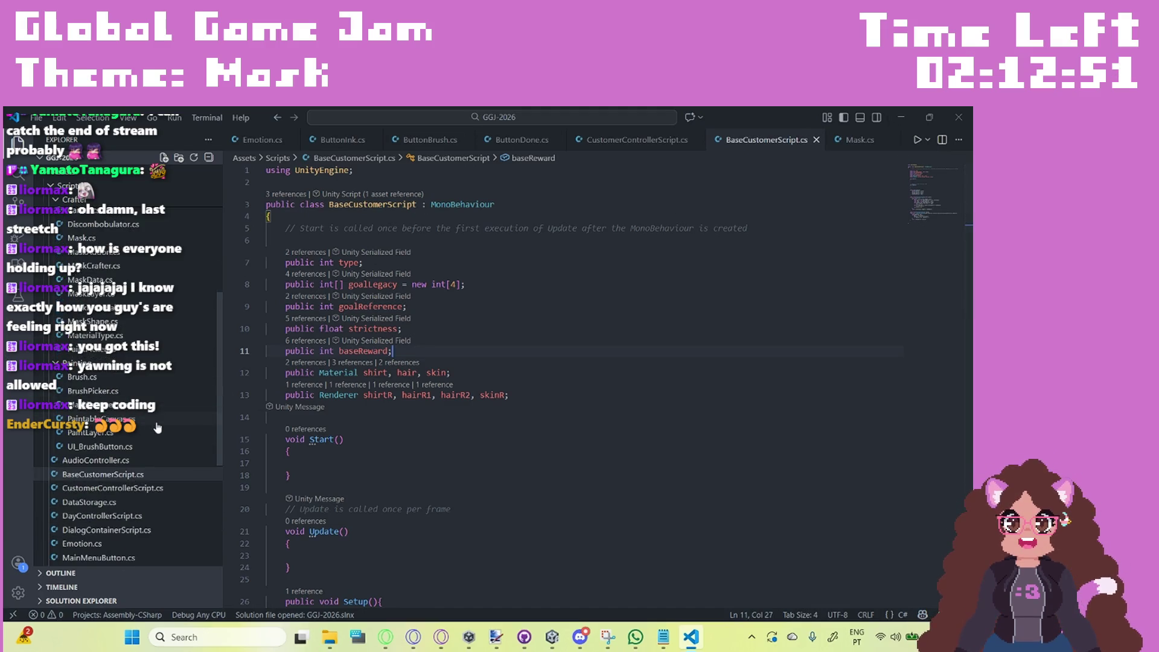
scroll(701, 457, up, 5)
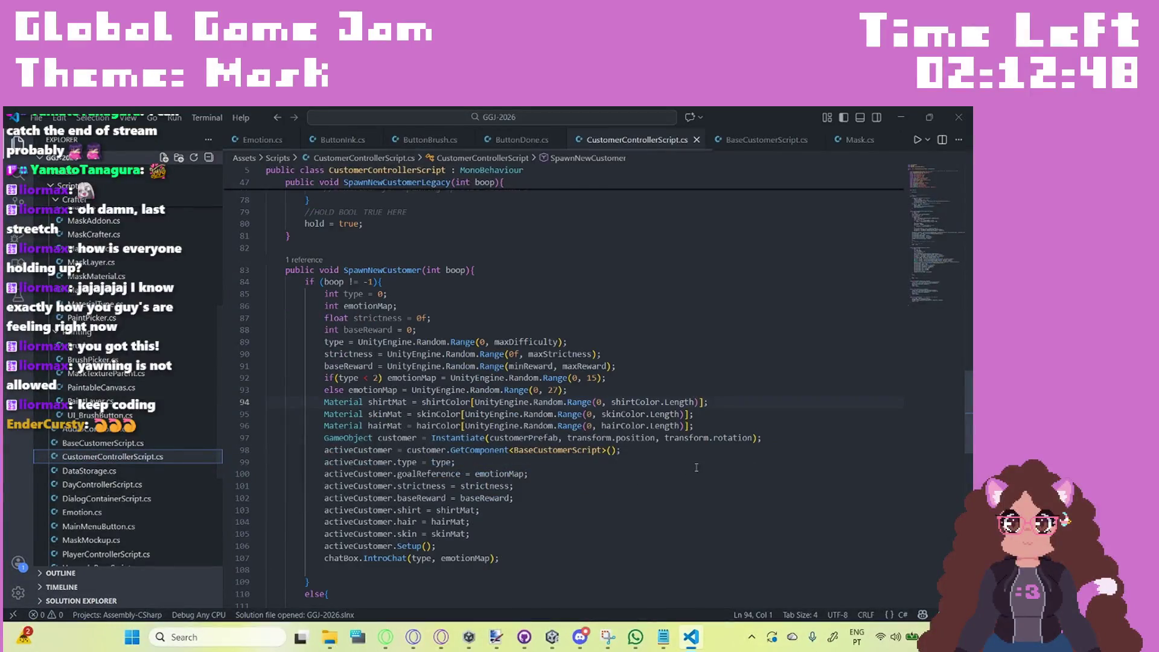
scroll(701, 457, up, 4)
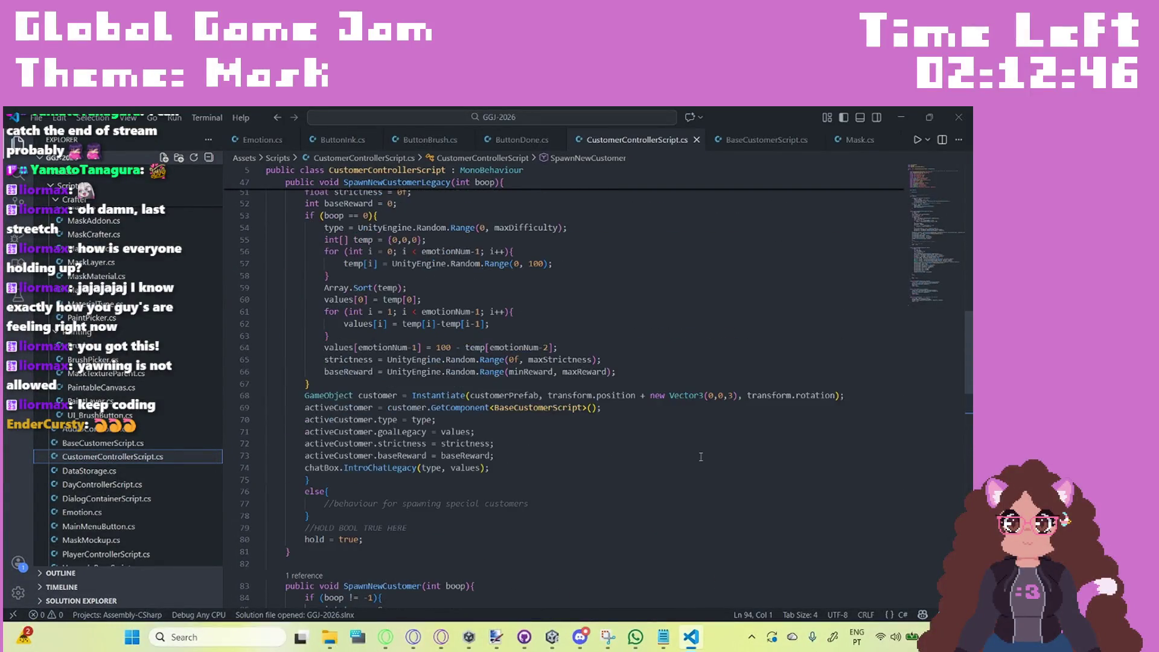
drag(736, 453, 636, 459)
key(BackSpace)
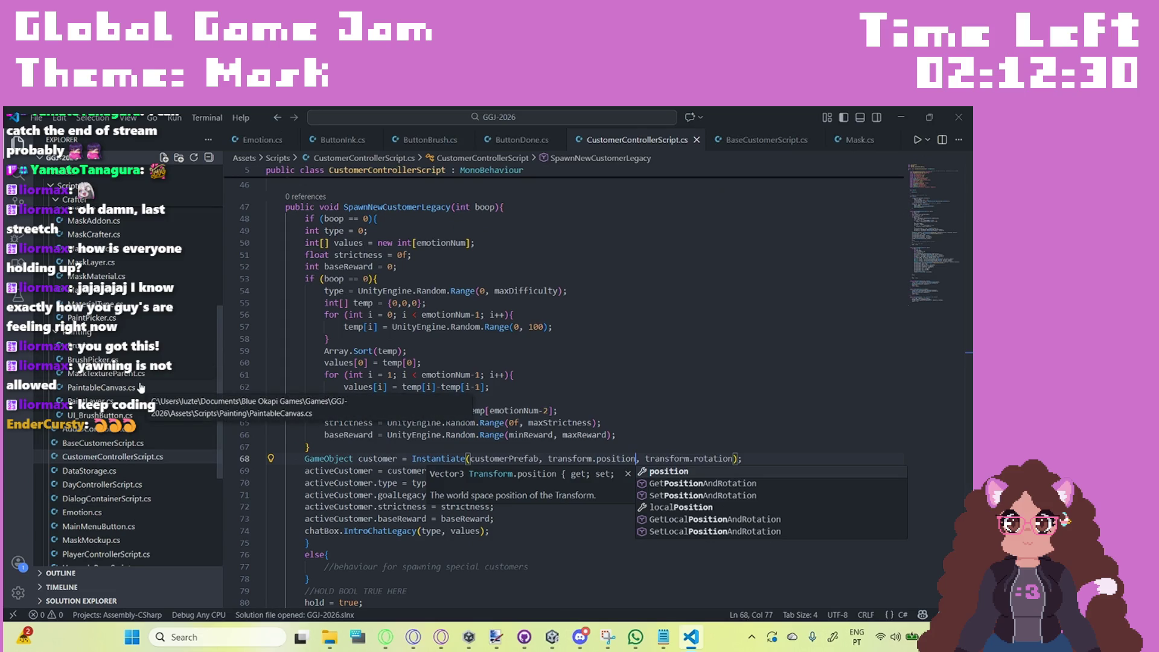
Step: Add data.Setup(); after the texture copies in ButtonDone.cs and save it
scroll(139, 384, up, 5)
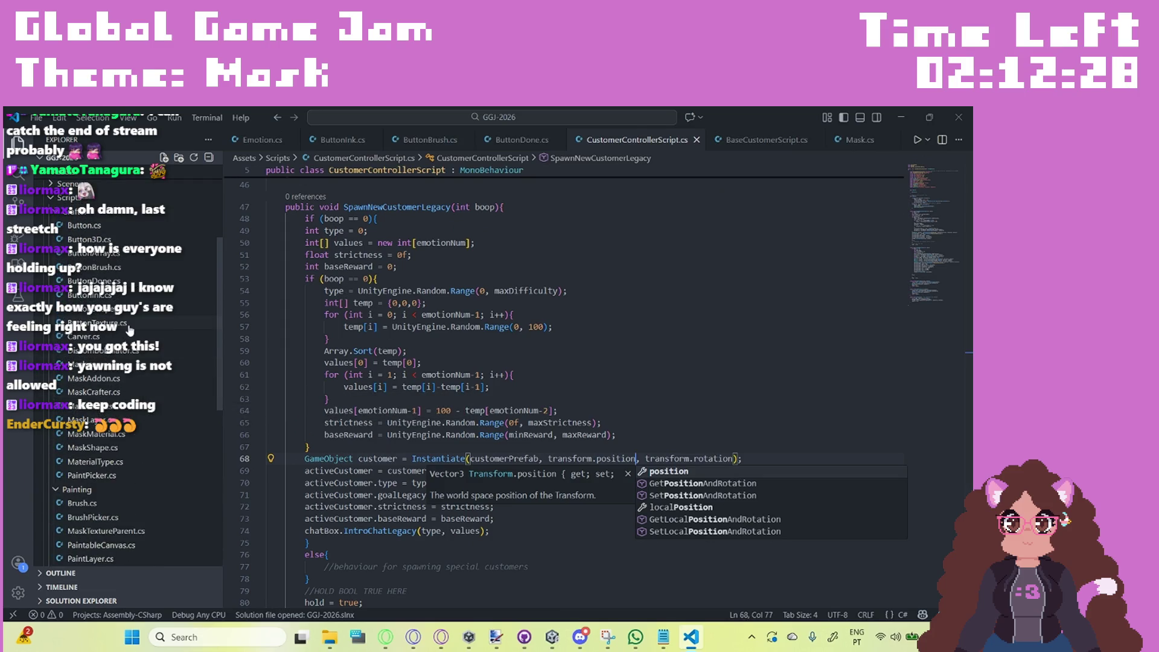
click(103, 282)
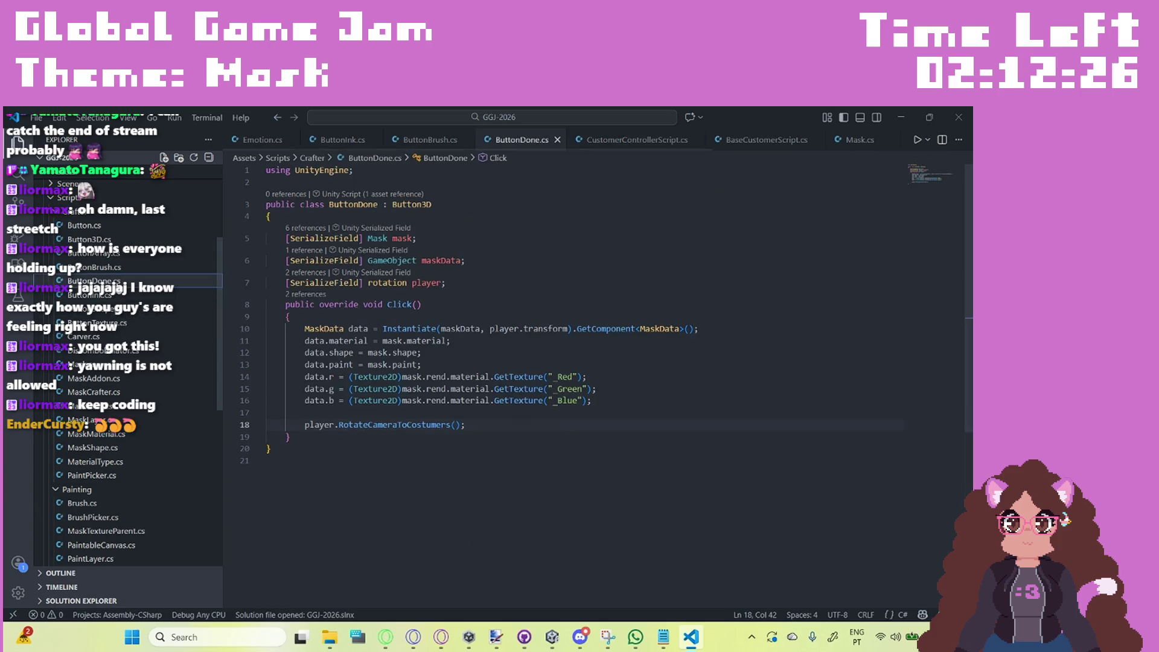
click(612, 402)
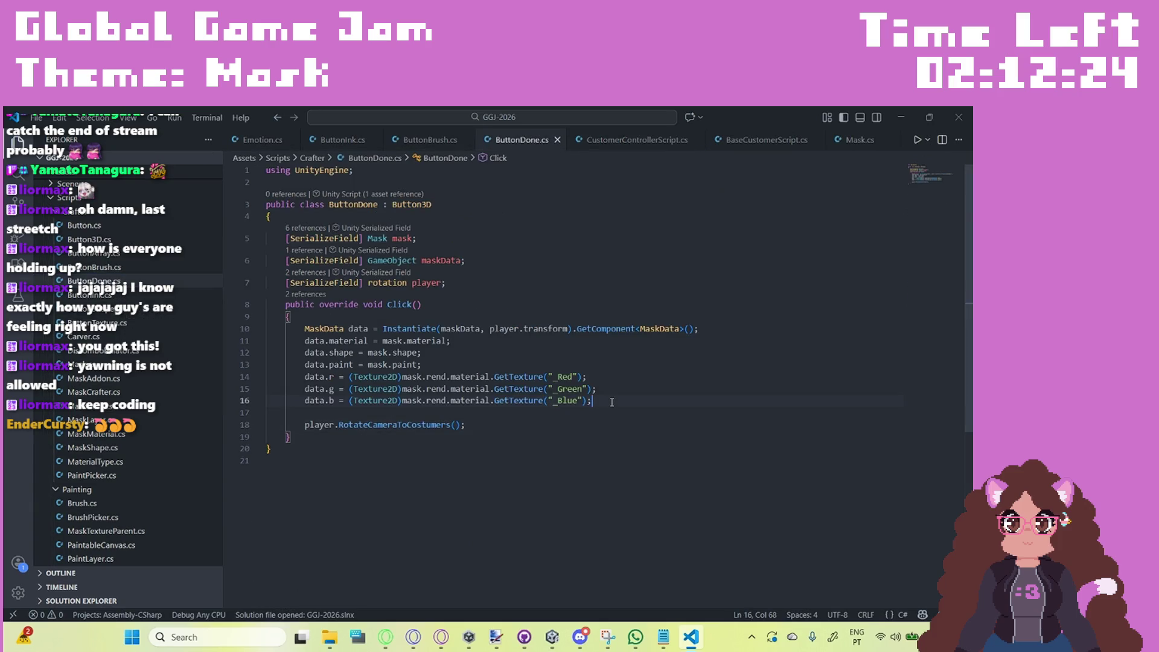
key(Return)
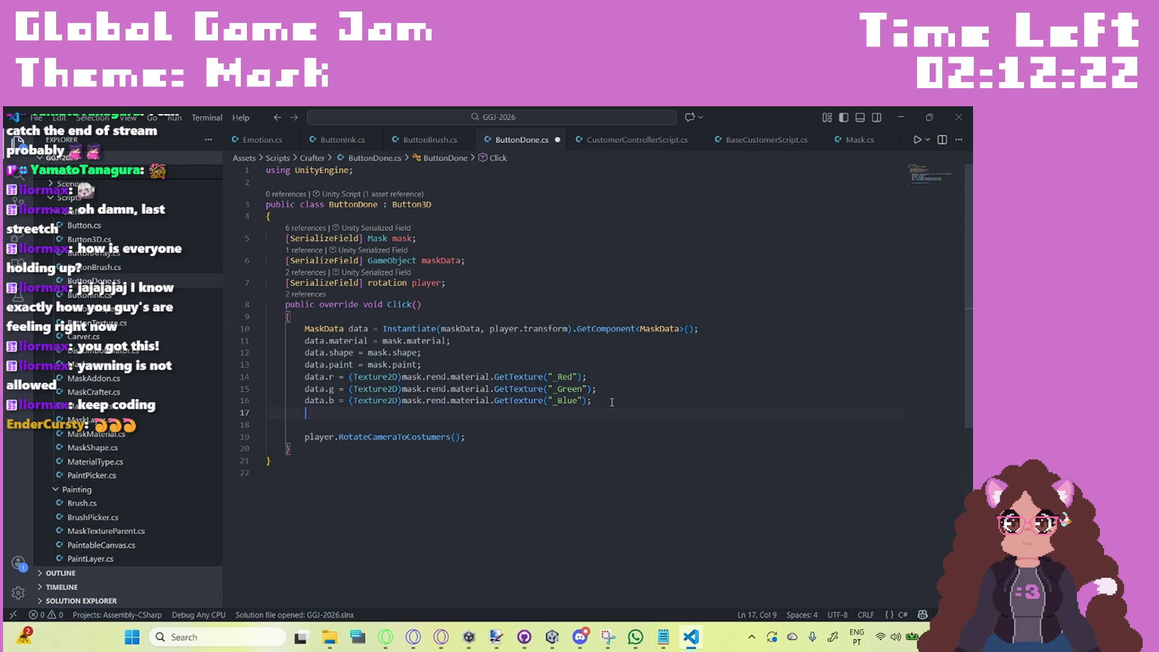
text(data.Set)
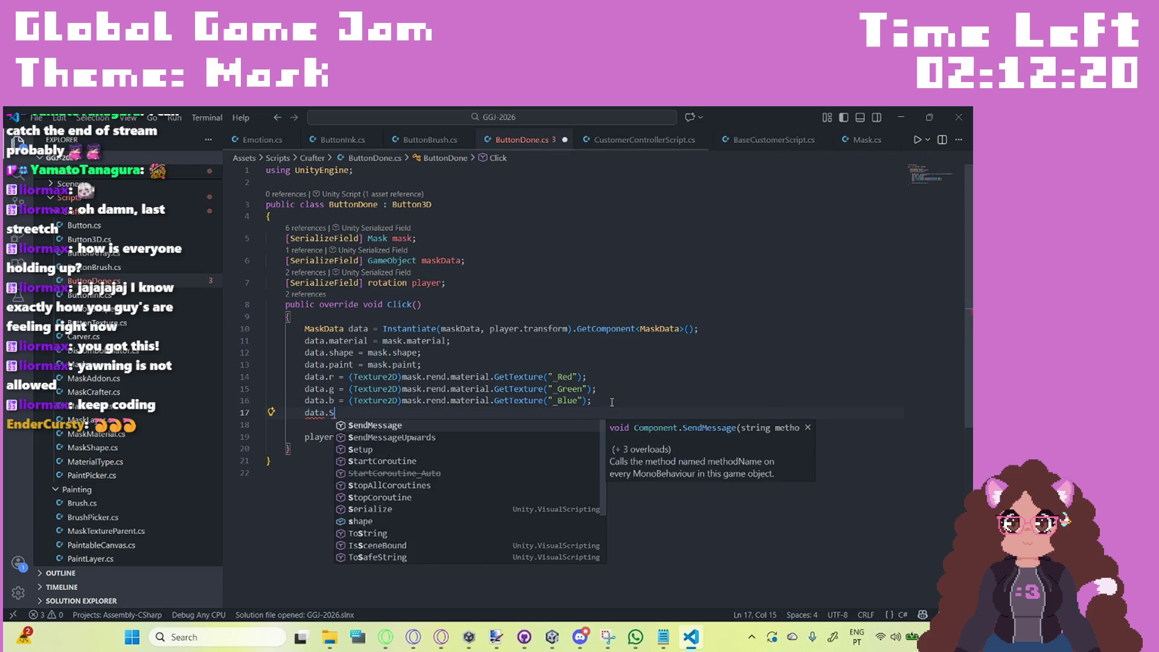
key(Tab)
text(();)
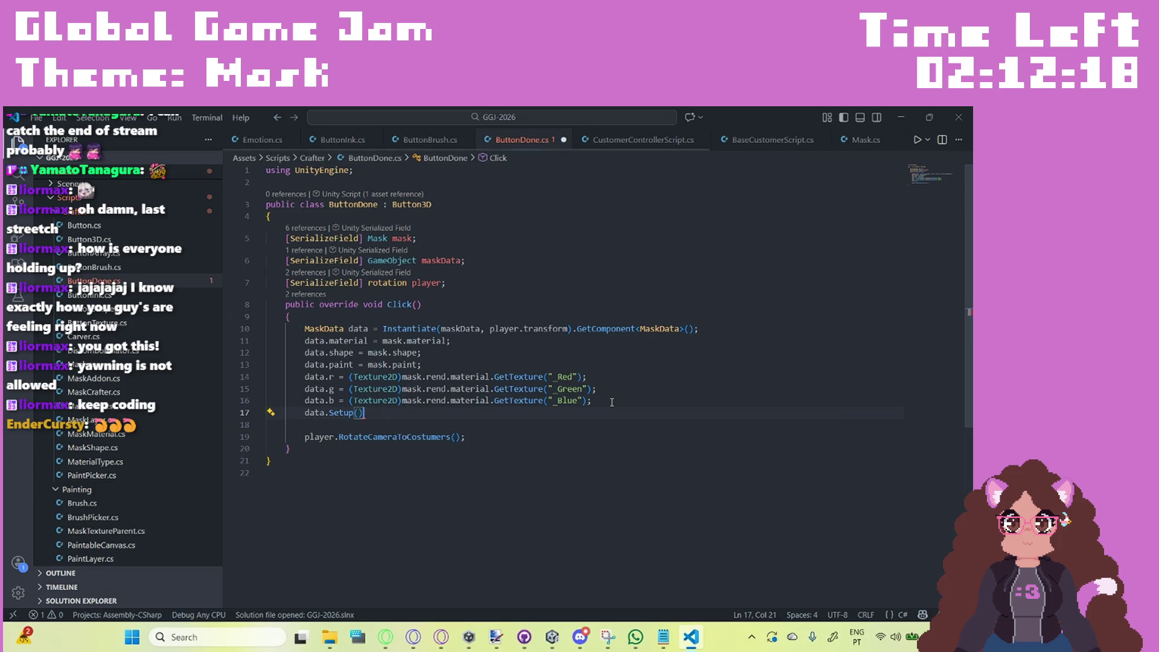
key(ctrl+s)
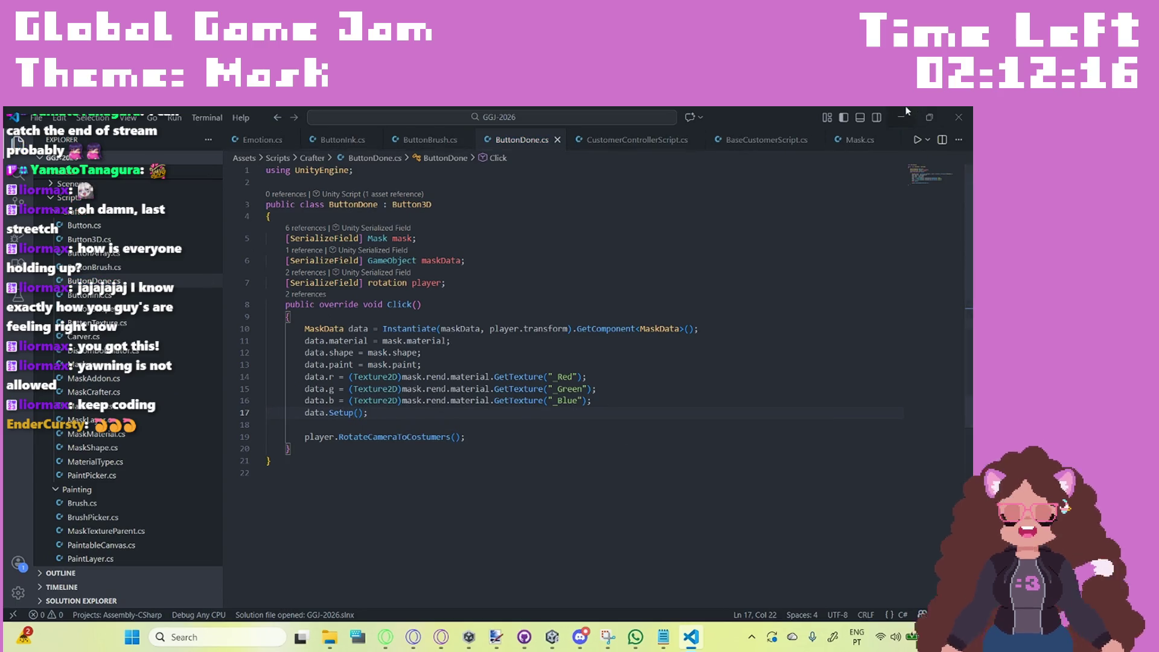
Step: Let Unity recompile, then open the YouTube Music panel in the browser
click(905, 111)
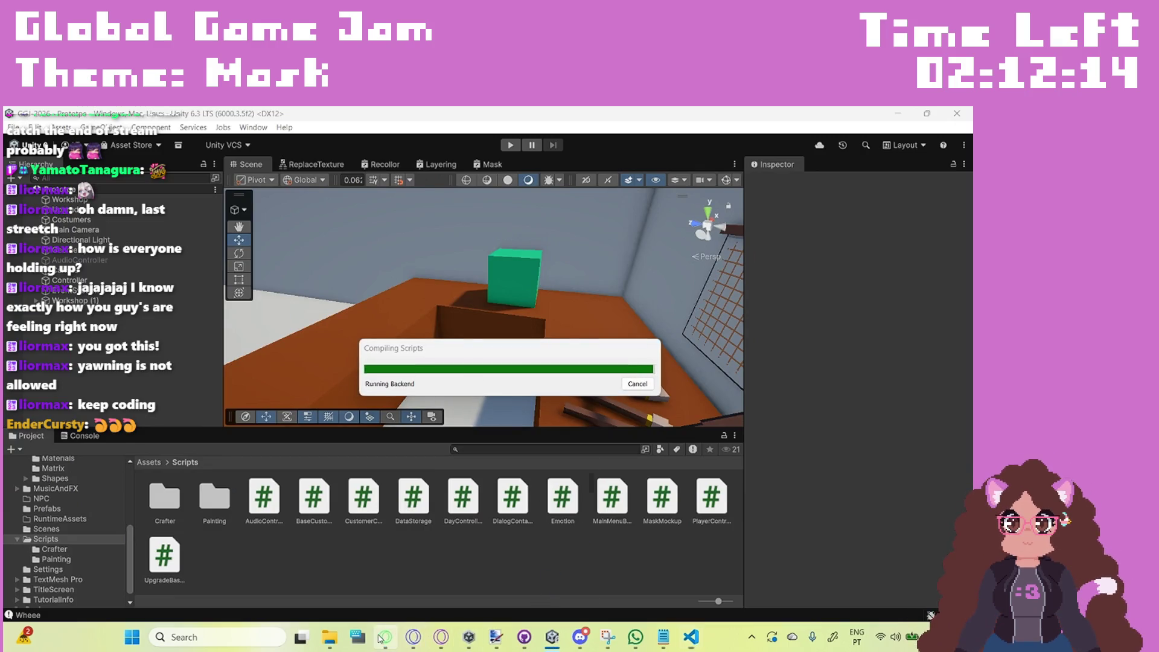
click(385, 637)
click(32, 393)
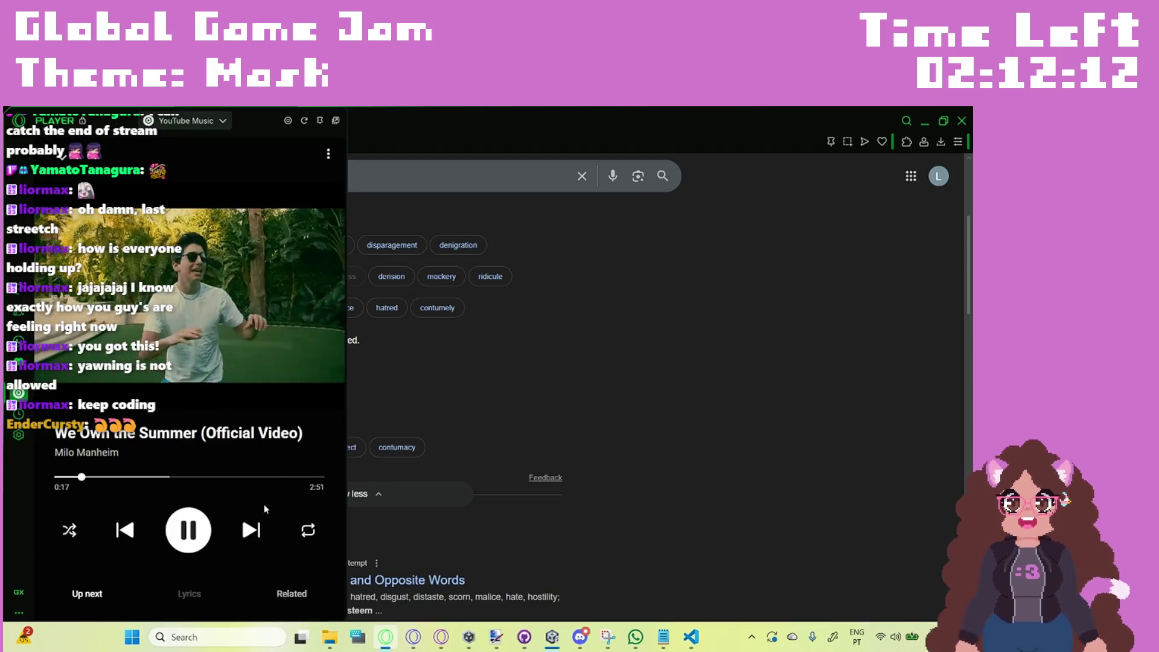
Step: Skip four tracks to reach 'Already Over', close YouTube Music, and minimize the browser
click(258, 531)
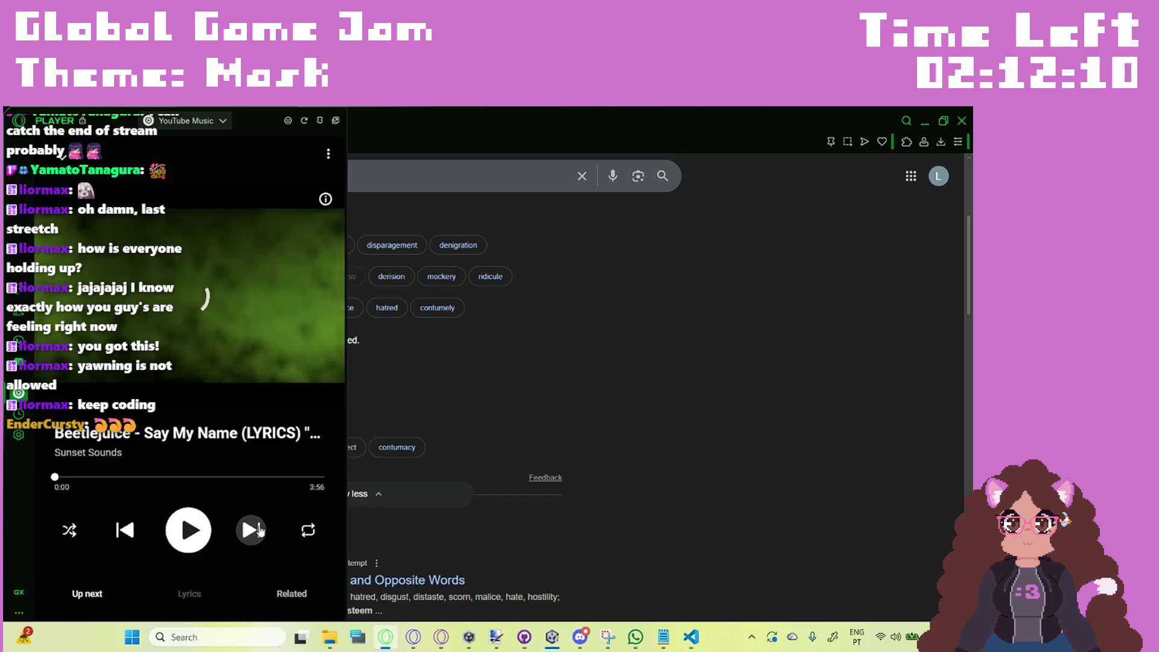
click(258, 530)
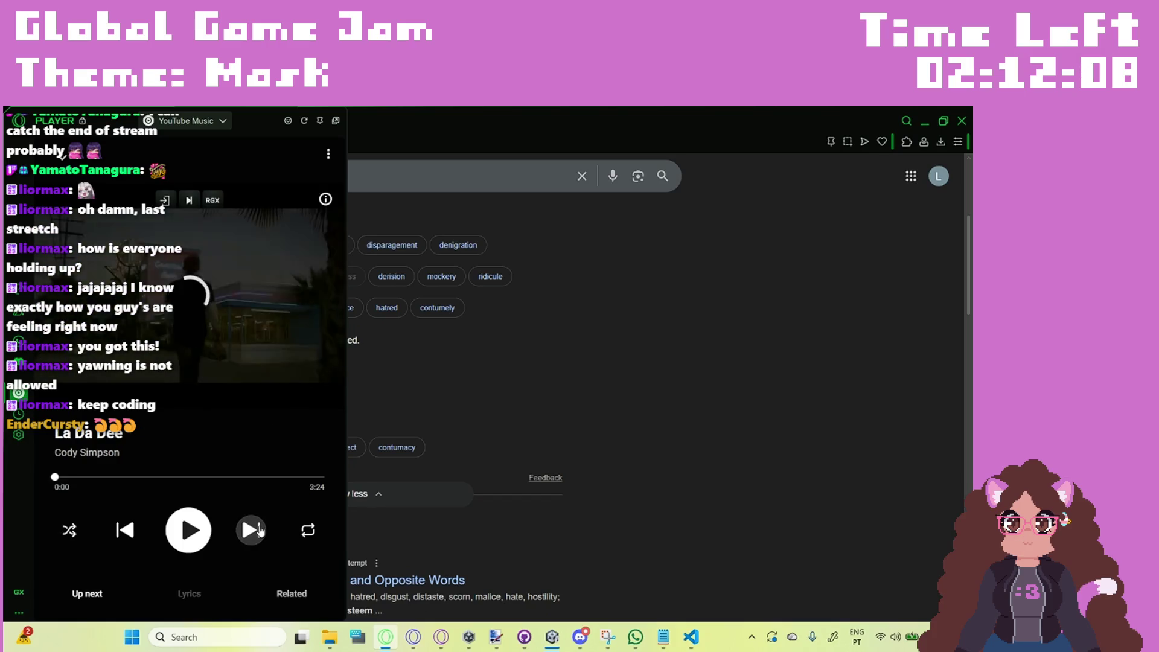
click(258, 530)
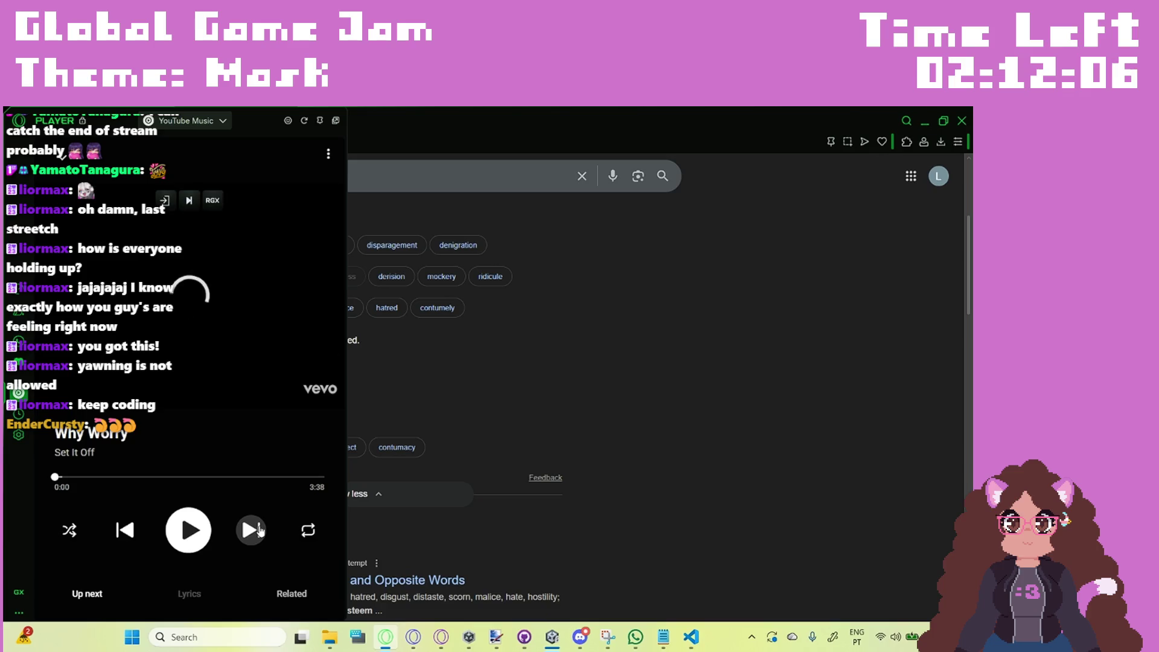
click(243, 518)
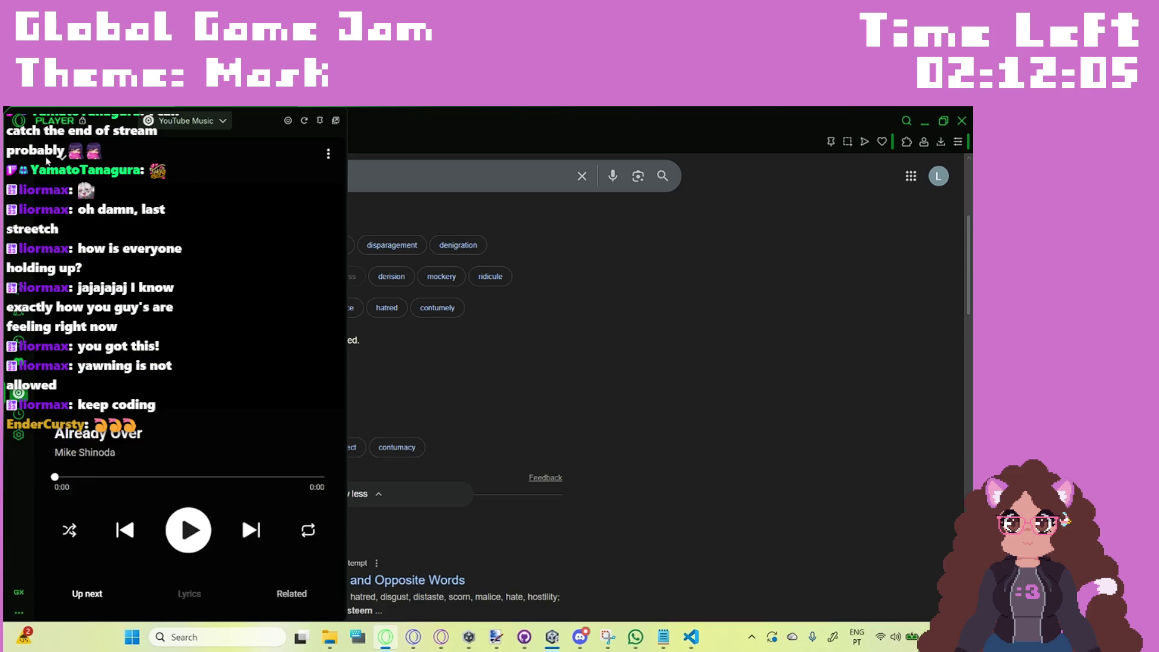
click(62, 200)
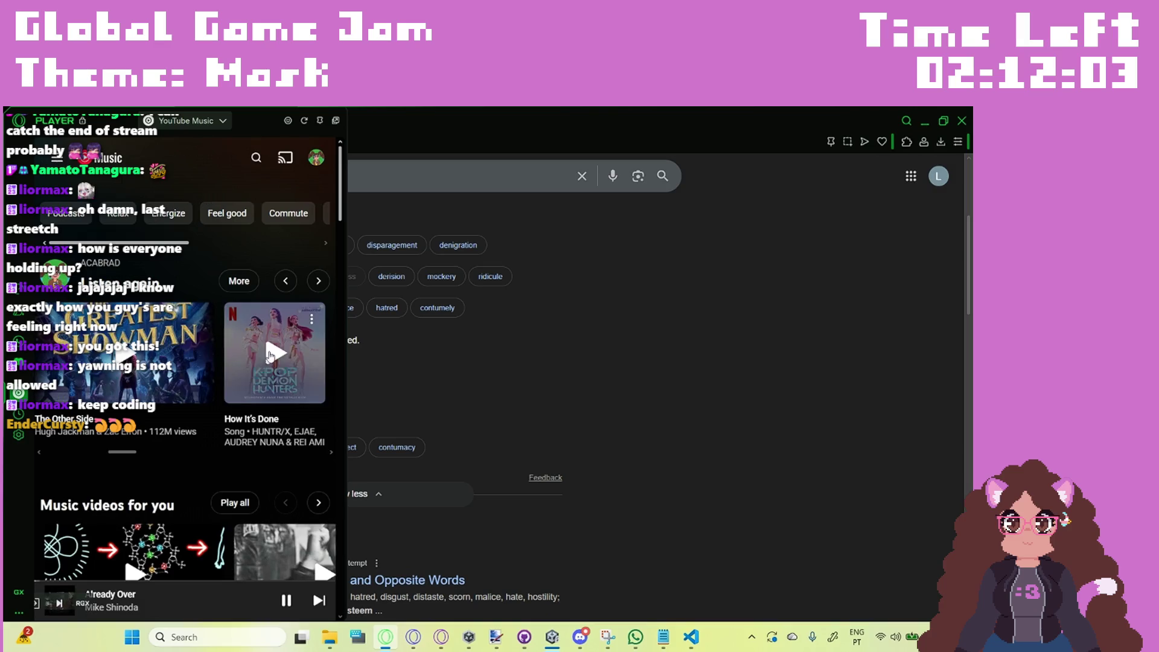
click(664, 279)
click(926, 122)
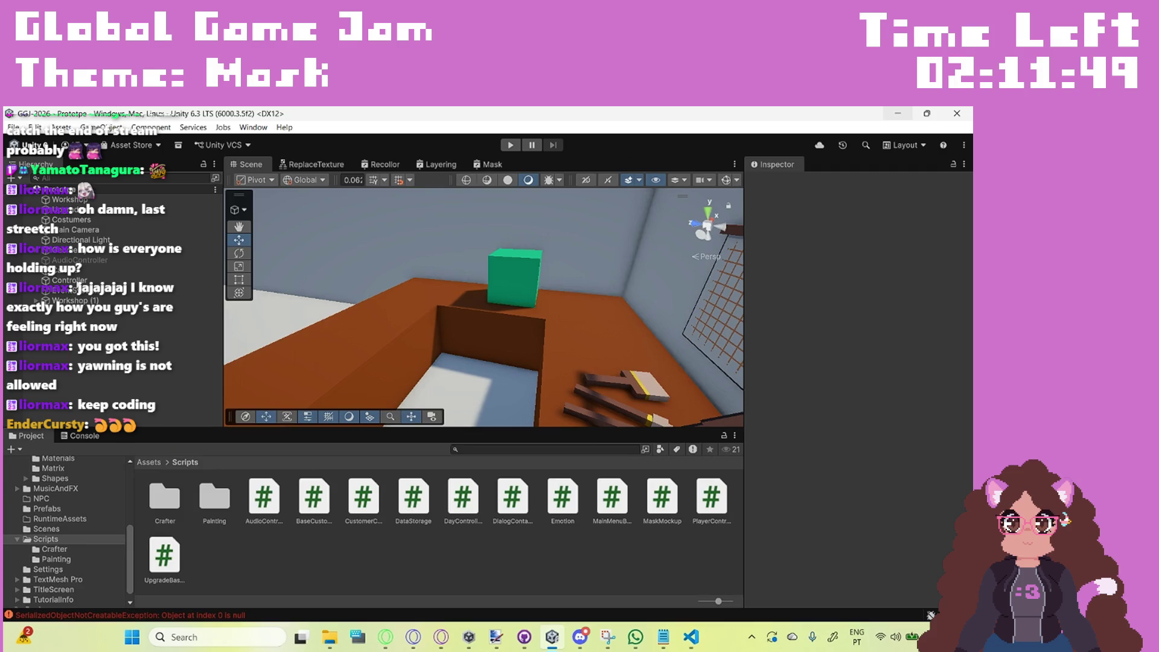
Step: Set the Controller's Position X and Y to 0
click(69, 280)
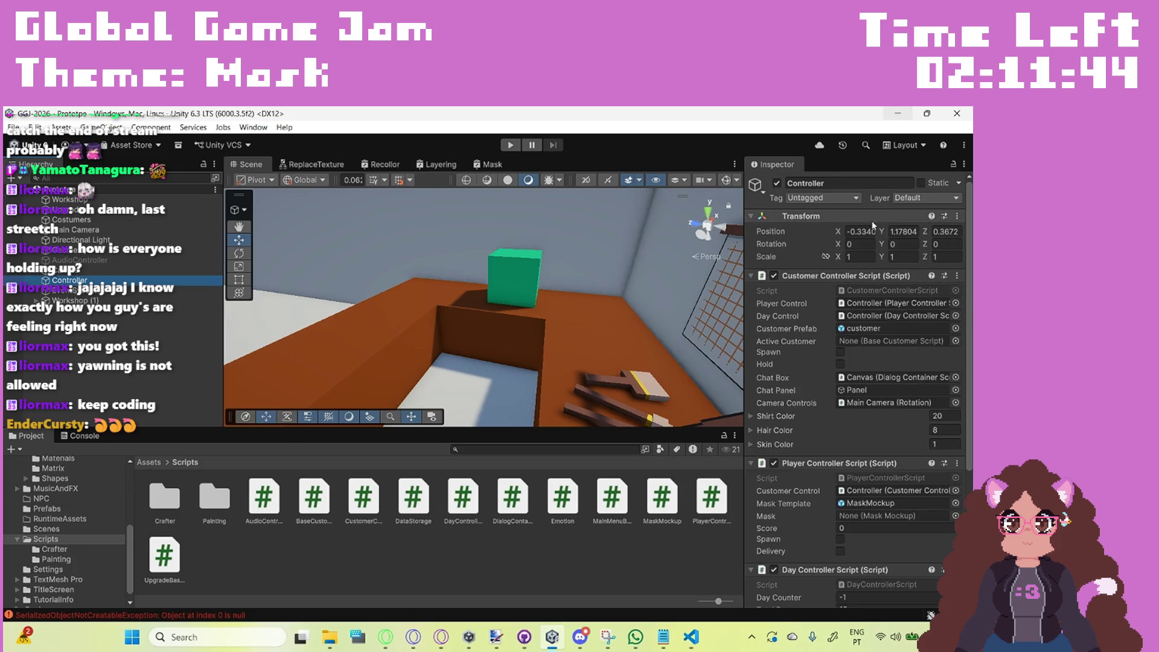
click(860, 231)
text(0)
click(900, 244)
click(902, 232)
text(0)
click(948, 231)
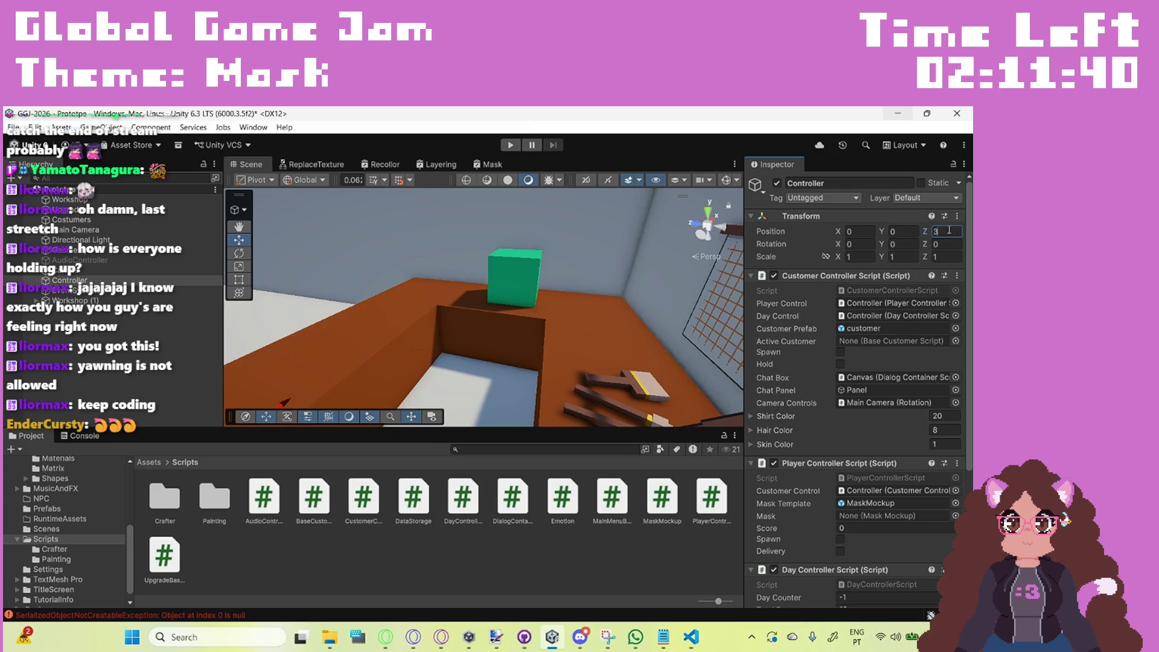
Step: Clear the Console, play the scene, and open the first error's source file
click(81, 435)
click(14, 449)
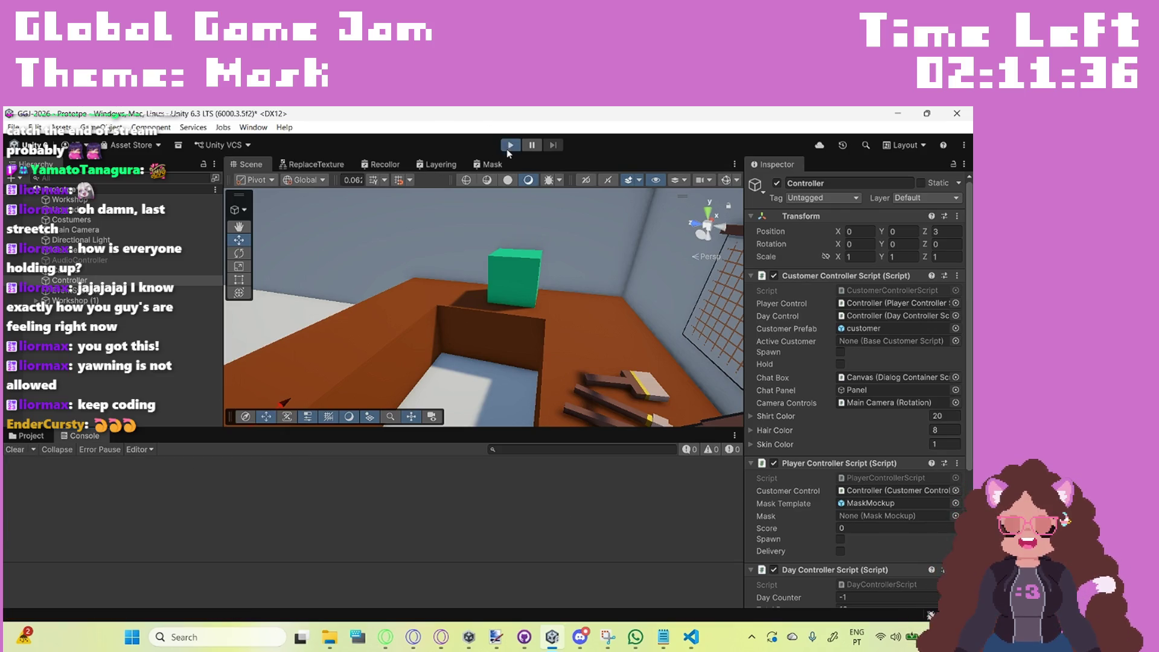
key(ctrl+p)
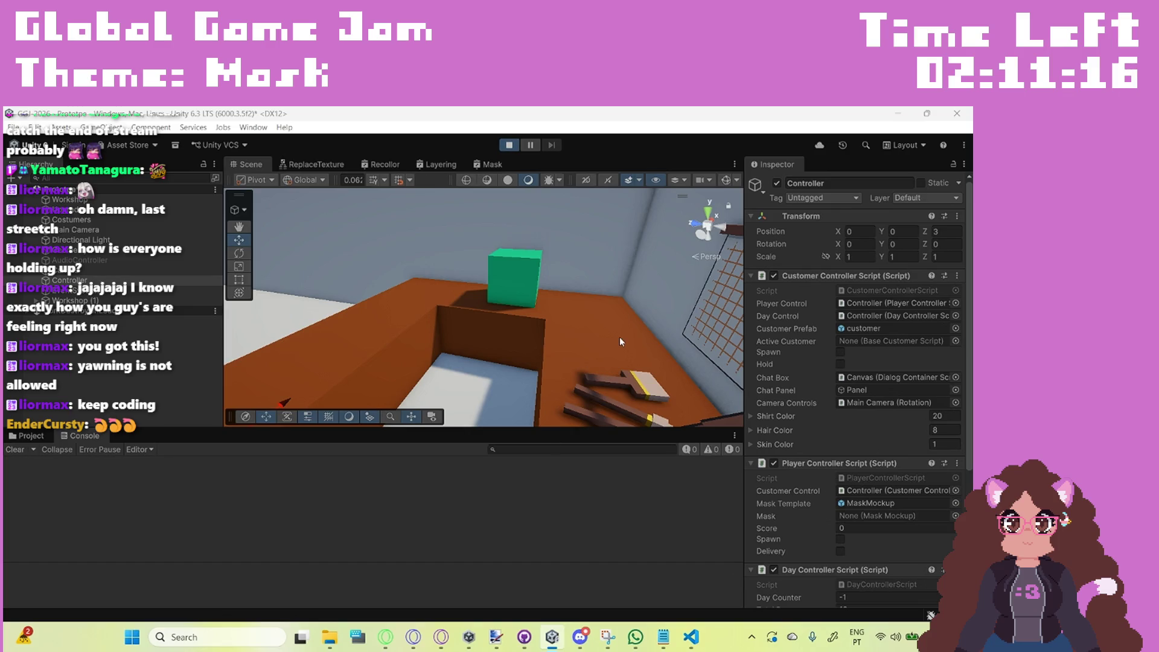
mouse_move(552, 637)
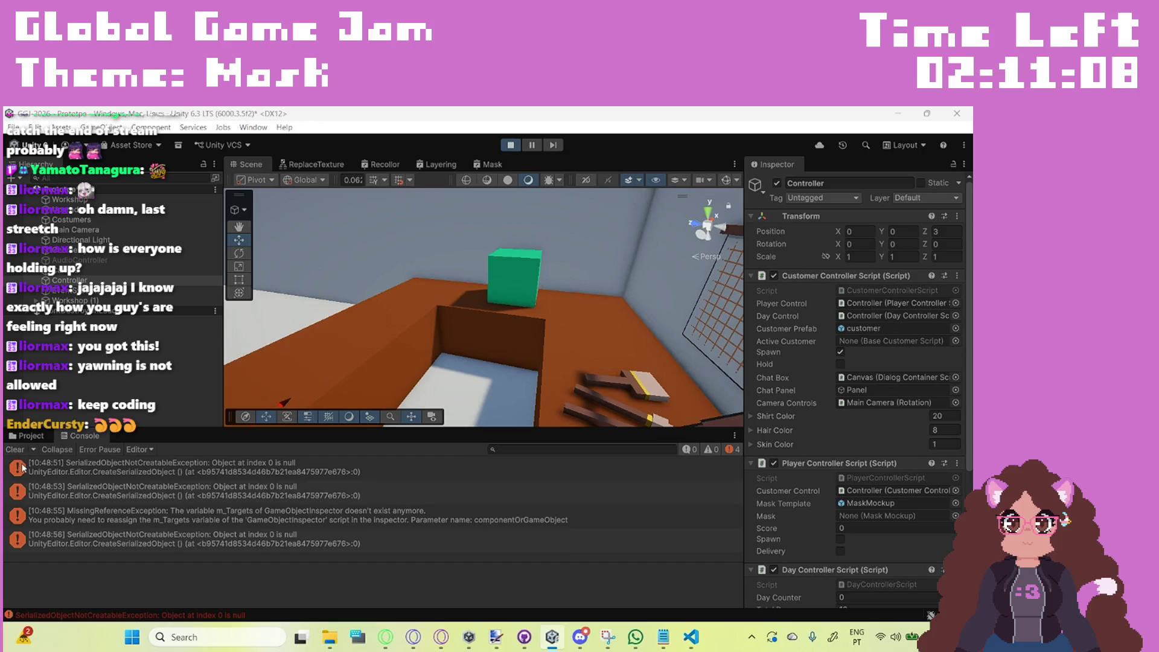
click(39, 472)
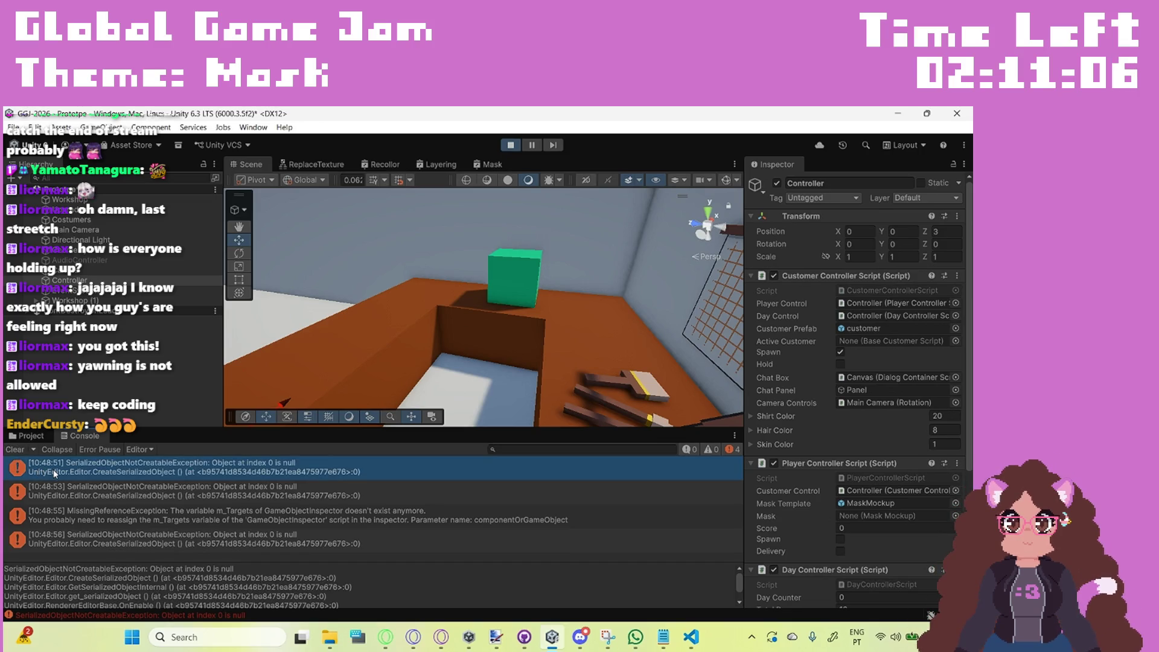
double_click(53, 470)
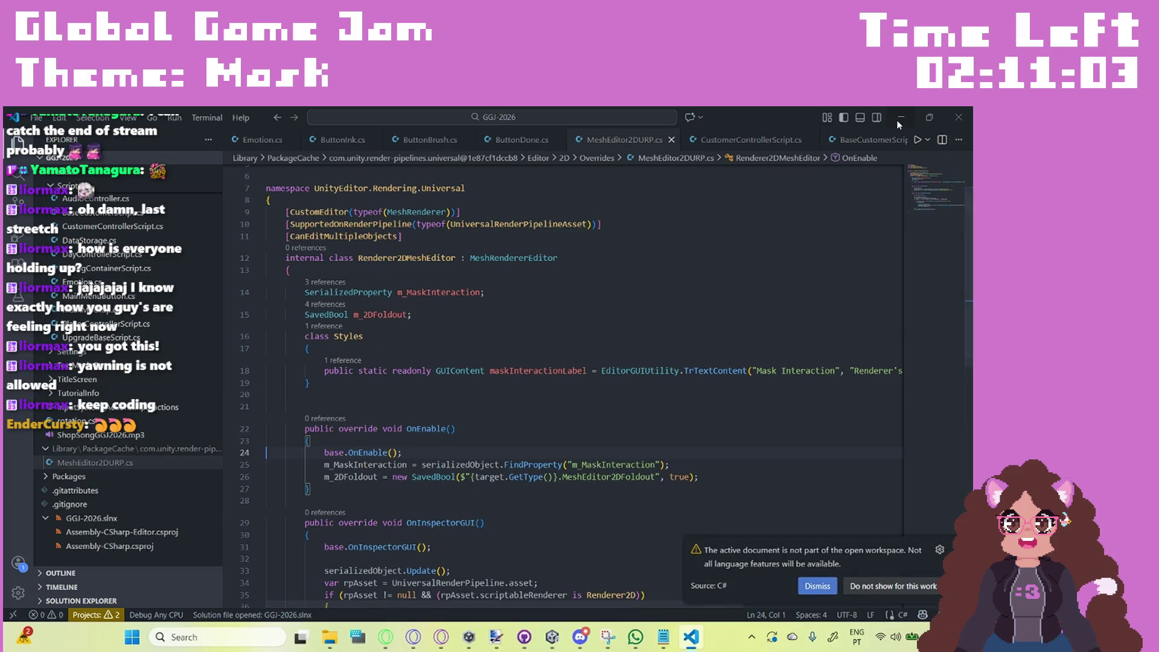
Step: Scroll MeshEditor2DURP.cs back to the top and minimize Visual Studio Code
scroll(732, 265, up, 2)
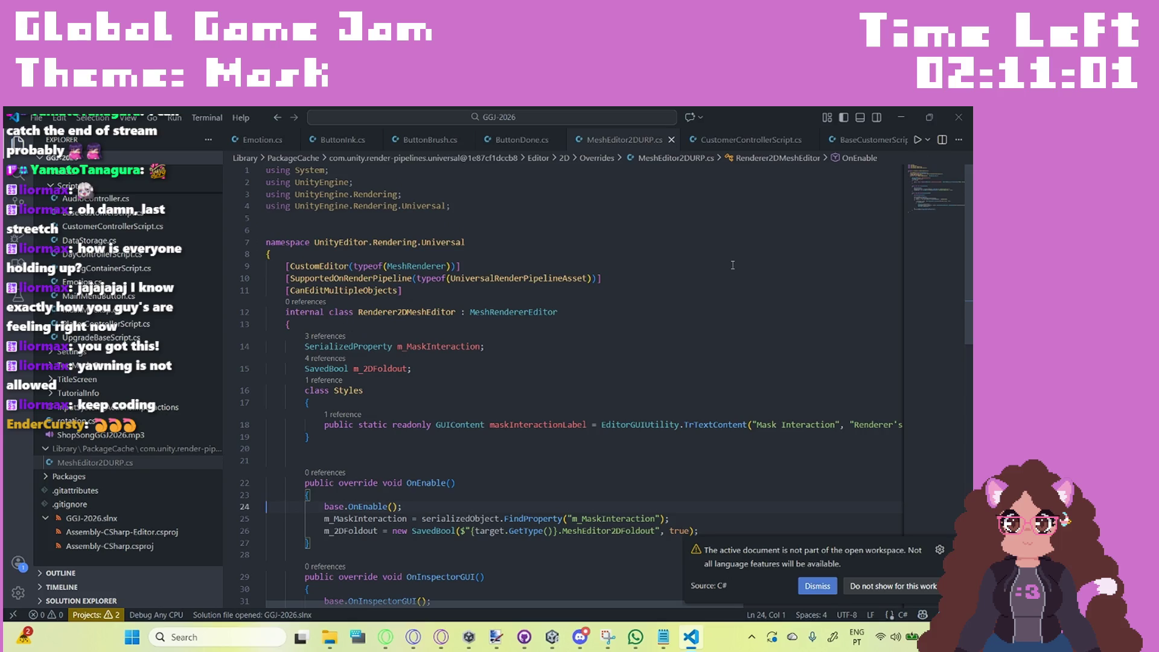
click(916, 116)
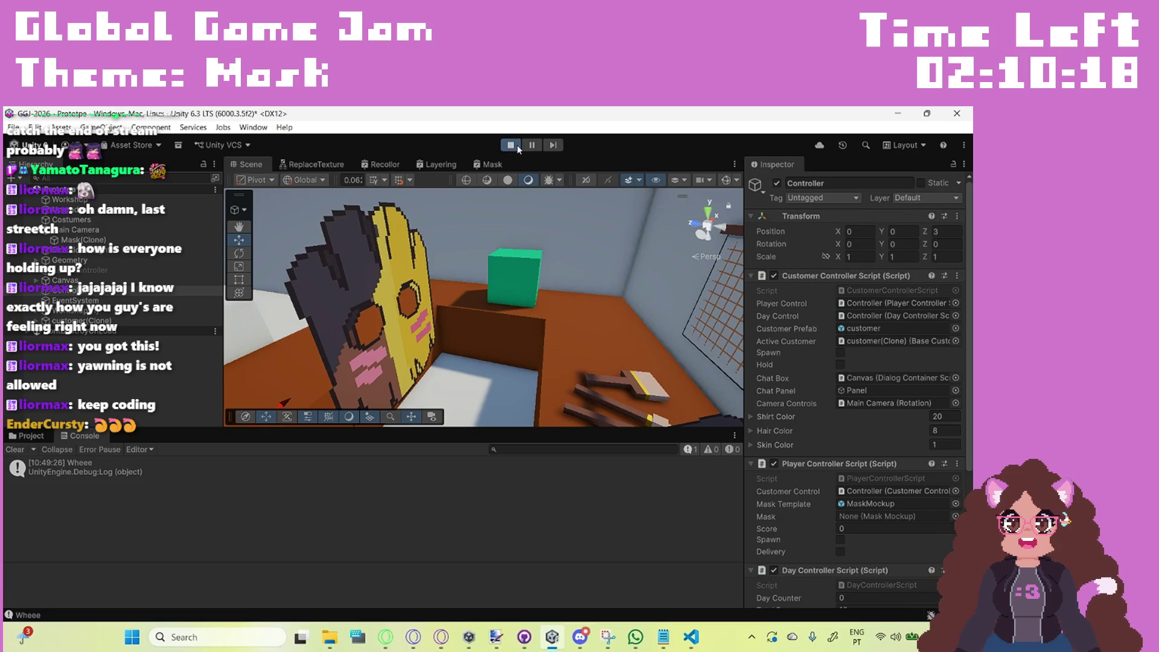
Step: Exit play mode with Ctrl+P, switch to VS Code and back, then scroll the Project tree to Assets/Scripts
key(ctrl+p)
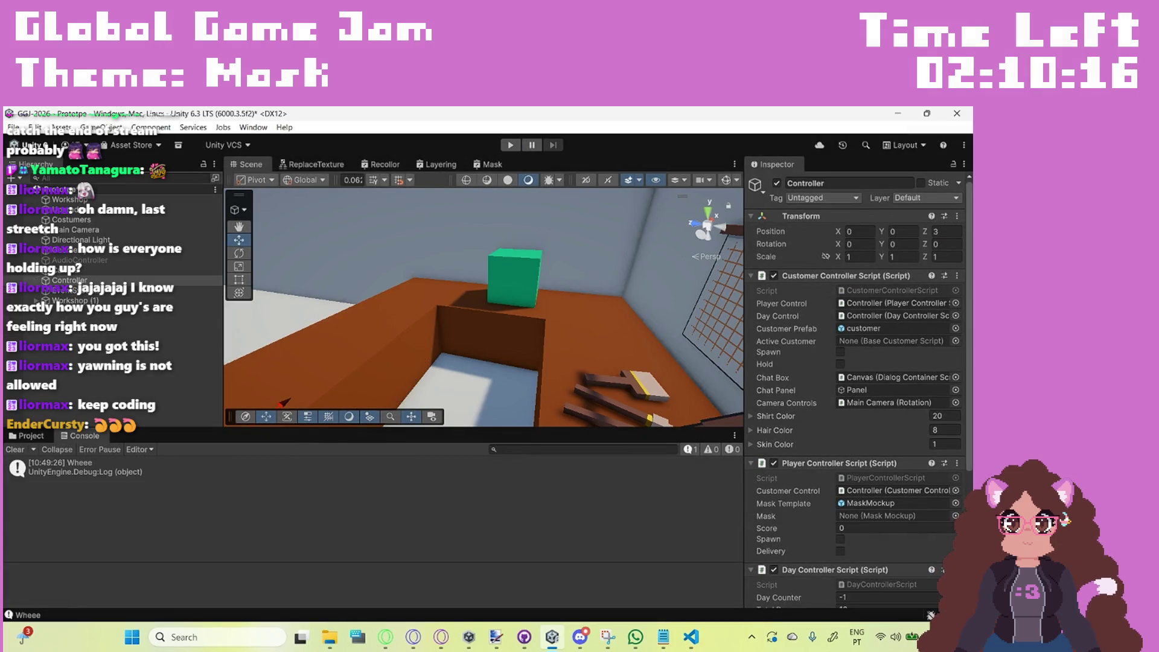
key(alt+Tab)
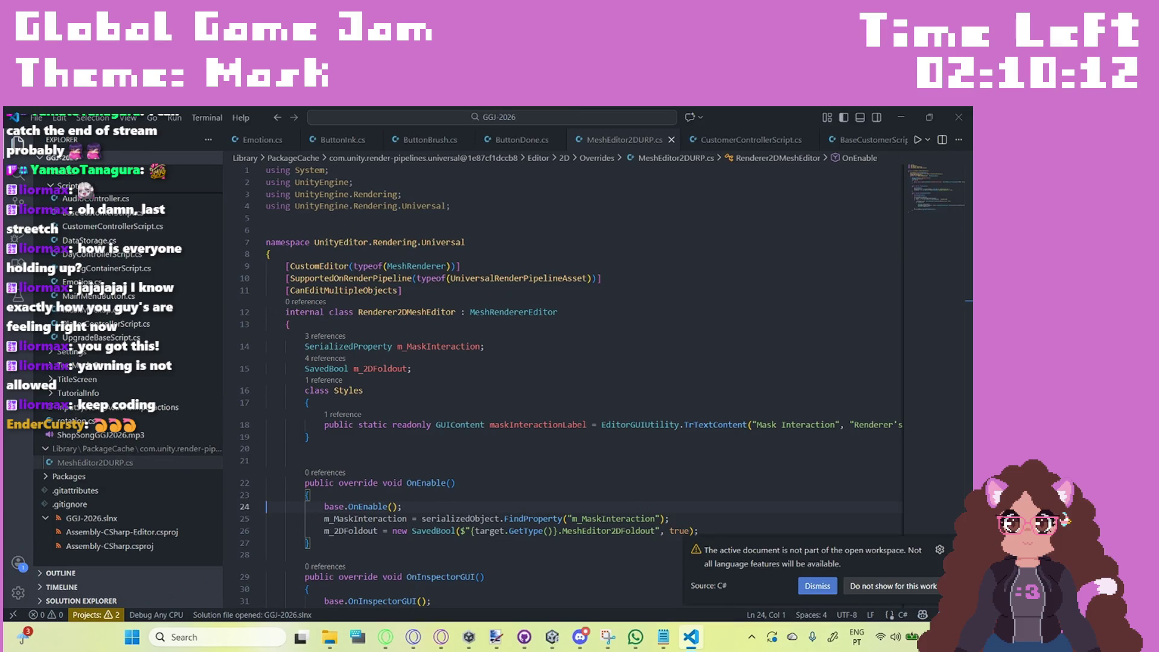
key(alt+Tab)
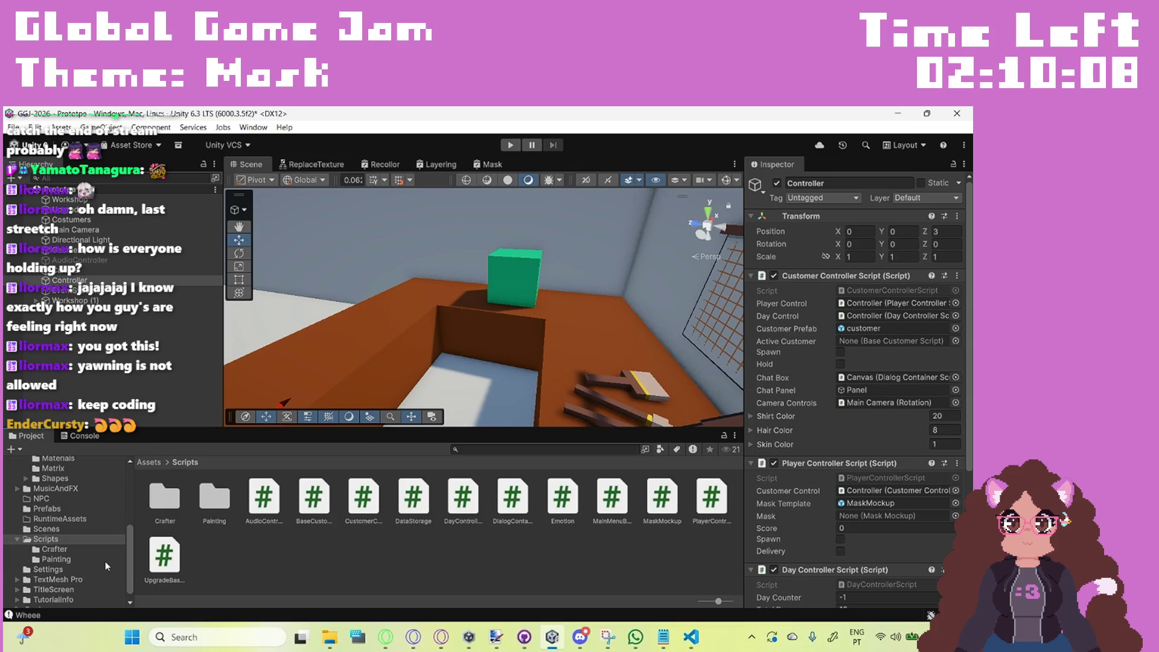
scroll(106, 566, up, 10)
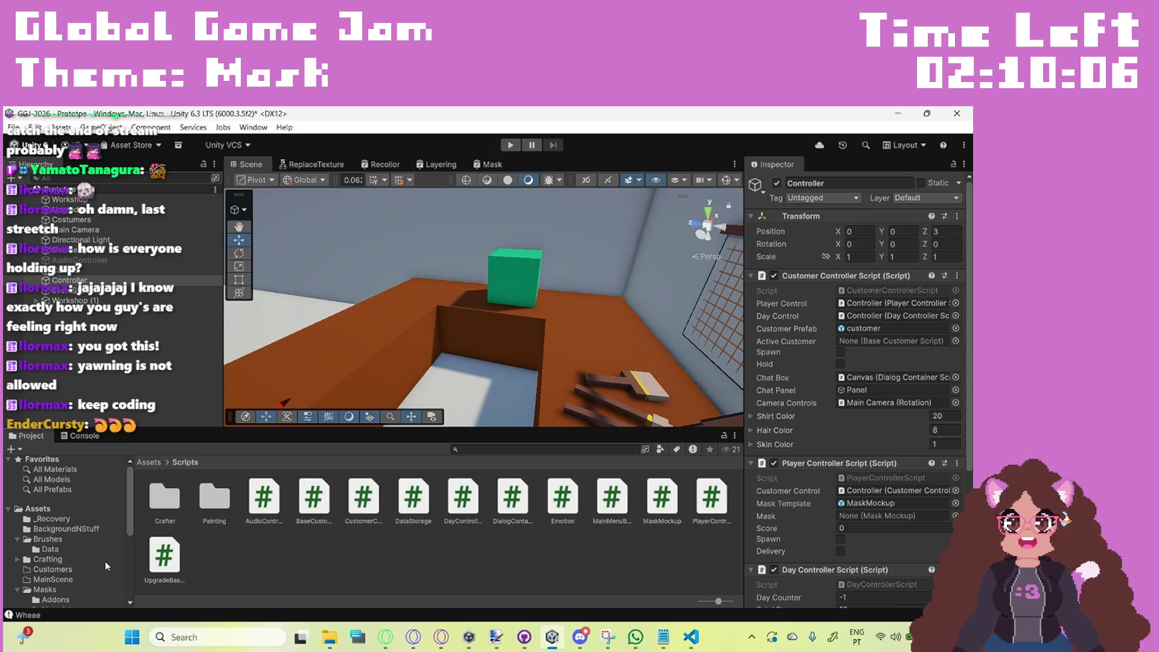
scroll(106, 566, down, 4)
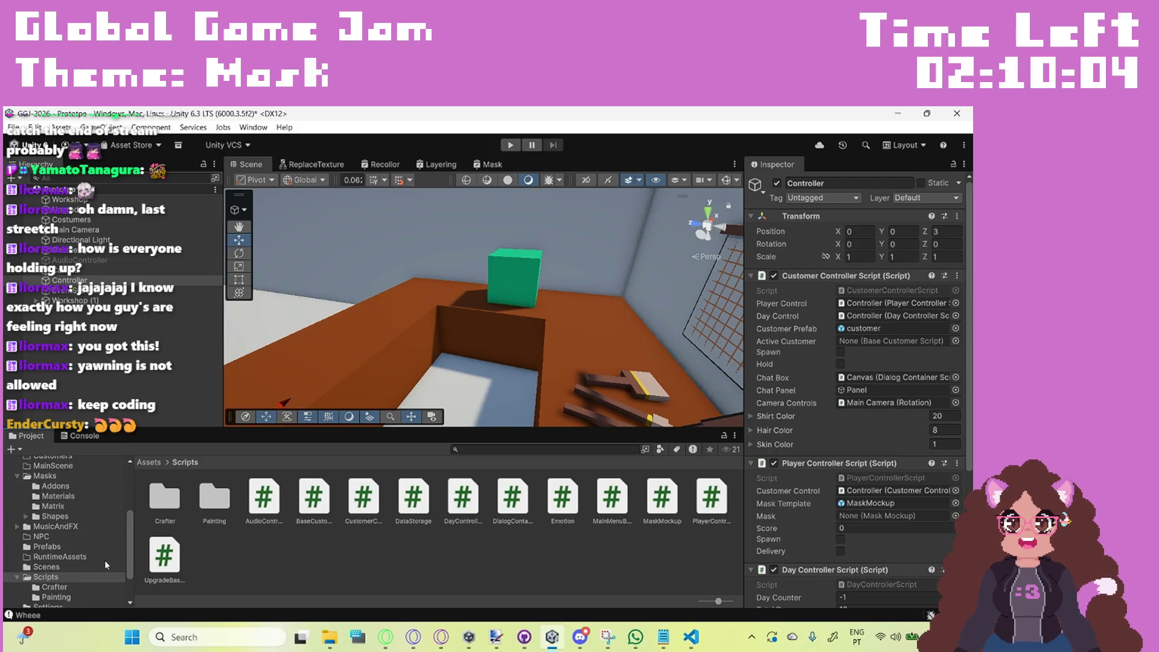
Step: Open the Mask prefab from the Masks folder and tip it flat with rotation X 90
click(53, 477)
scroll(365, 562, down, 1)
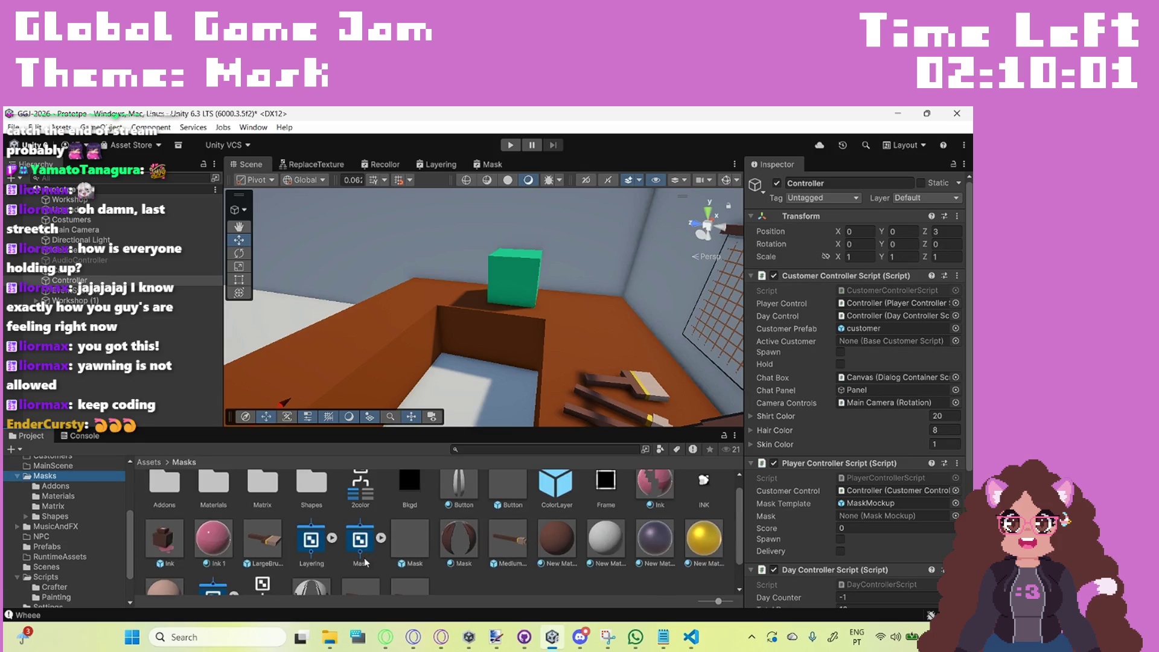
double_click(394, 536)
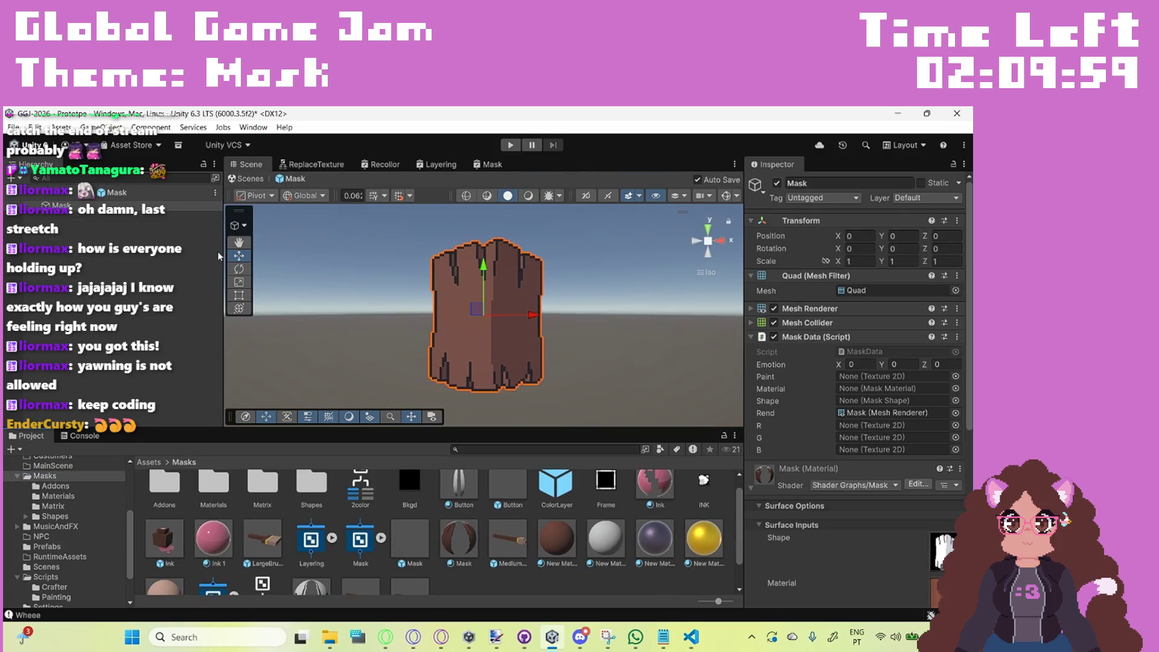
click(239, 269)
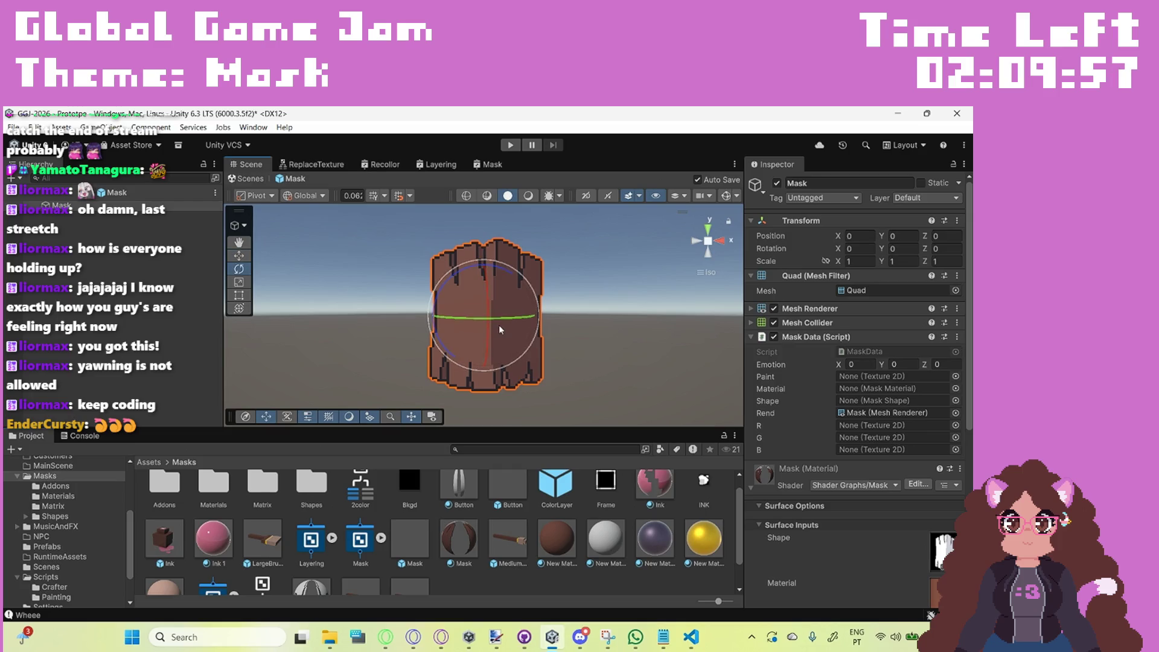
drag(486, 350, 527, 263)
click(862, 251)
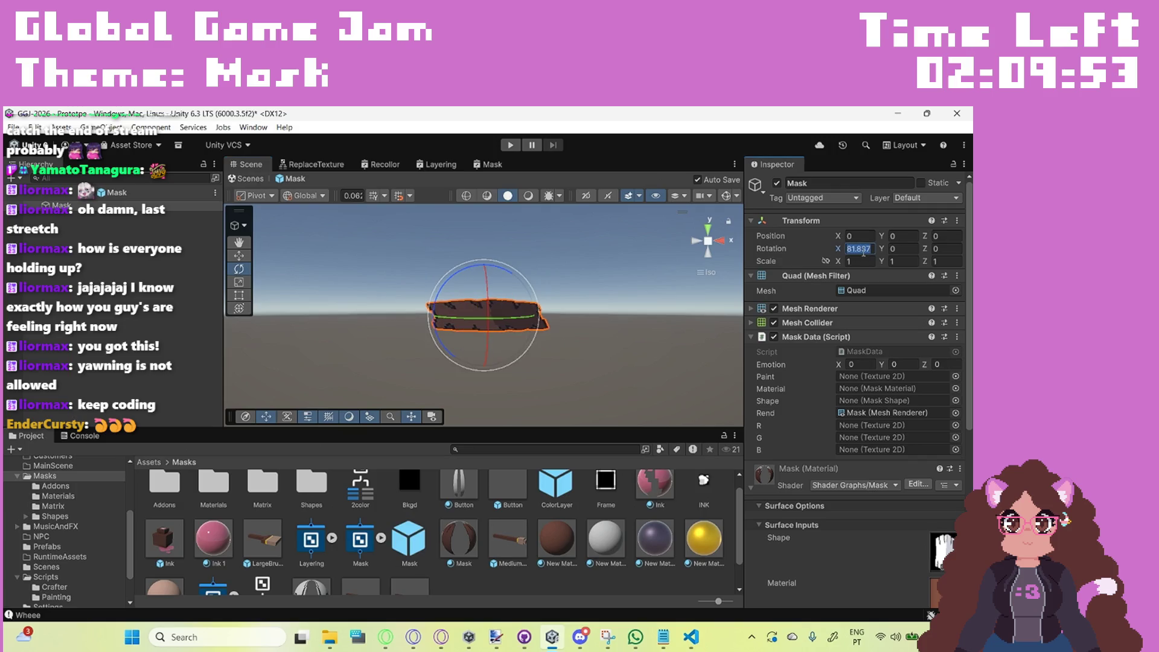
text(90)
key(Return)
Step: Set the mask's rotation Z to 180 and position Z to 1.51, then exit prefab mode
mouse_move(501, 302)
mouse_down()
mouse_move(506, 355)
mouse_move(398, 350)
mouse_move(367, 345)
mouse_move(357, 275)
mouse_up()
click(945, 248)
text(1)
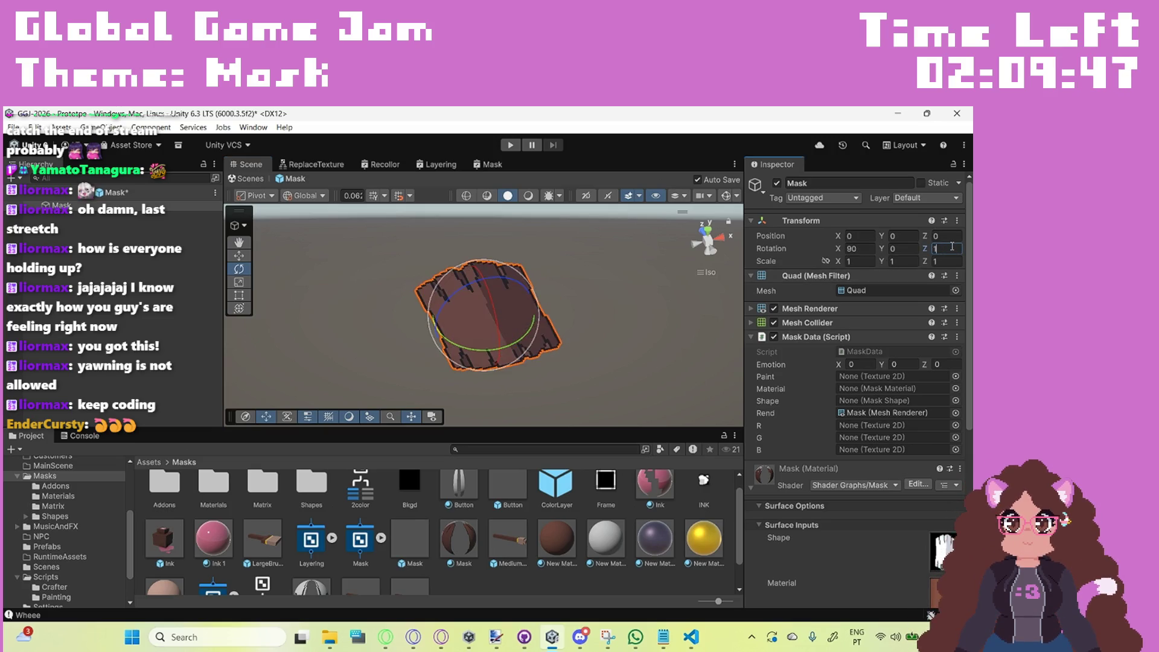
text(80)
click(368, 288)
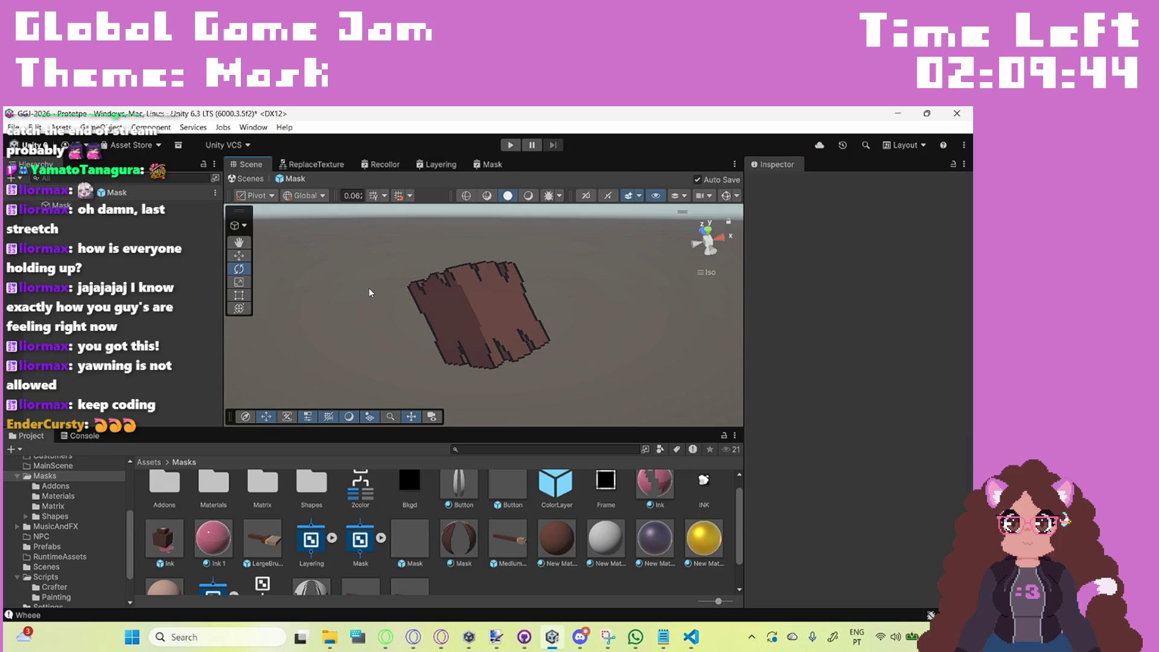
click(159, 208)
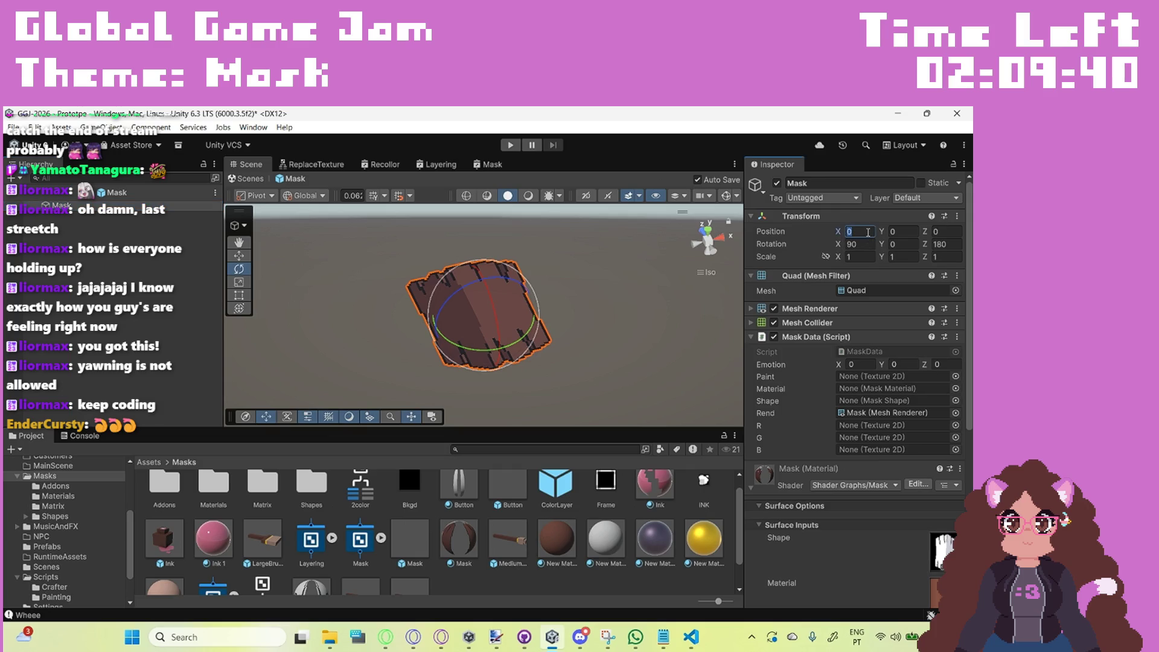
click(951, 231)
text(1)
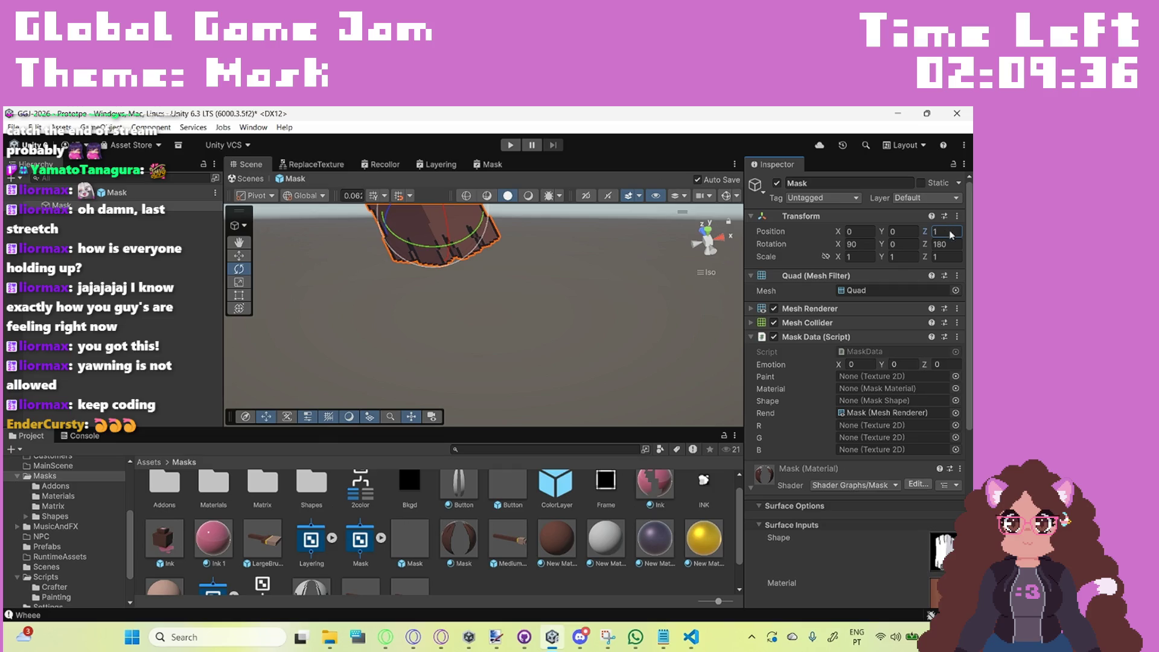
text(.5)
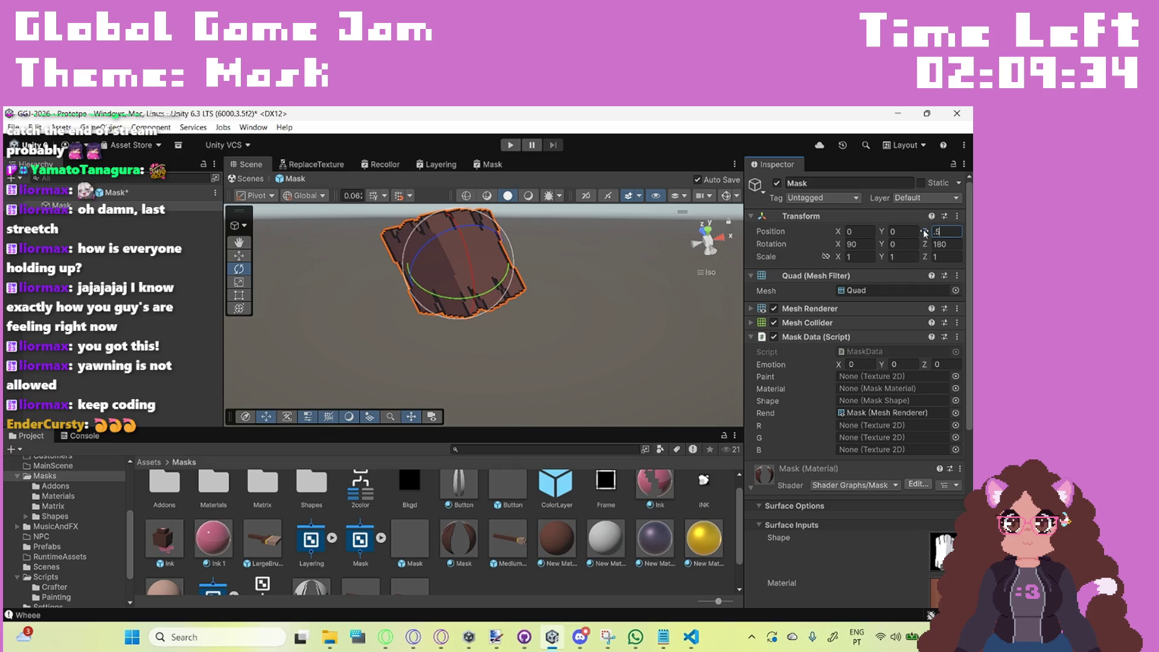
text(1)
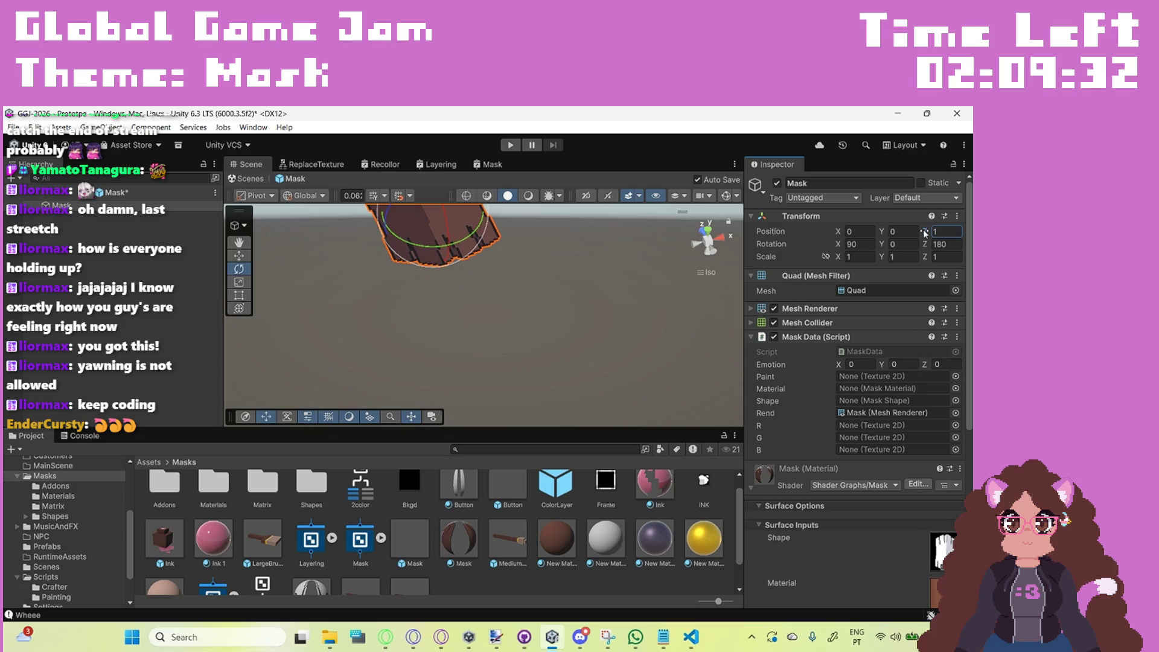
click(10, 192)
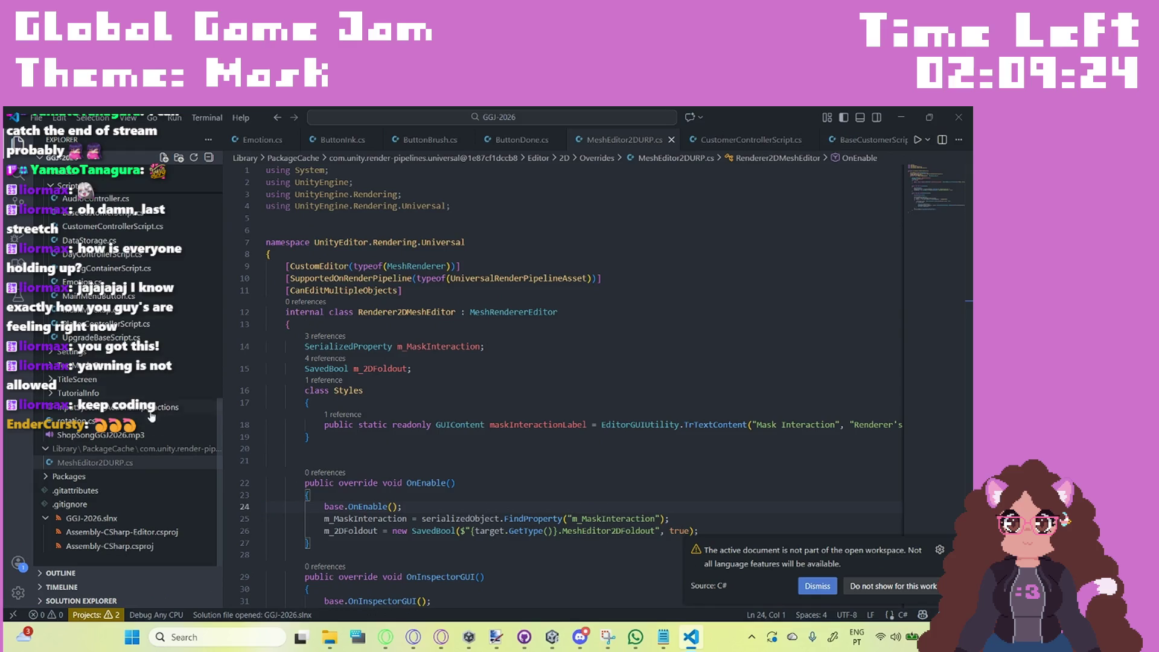
Step: Look through Mask.cs, then open PaintableCanvas.cs
scroll(146, 427, up, 5)
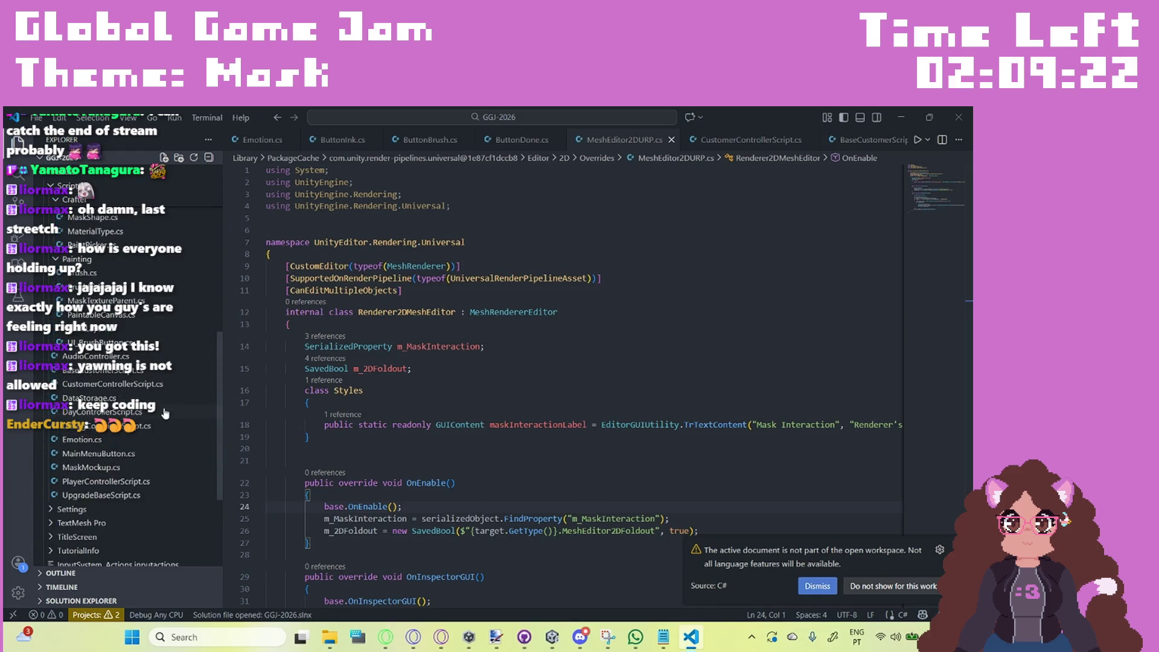
scroll(127, 324, up, 2)
scroll(127, 324, up, 2)
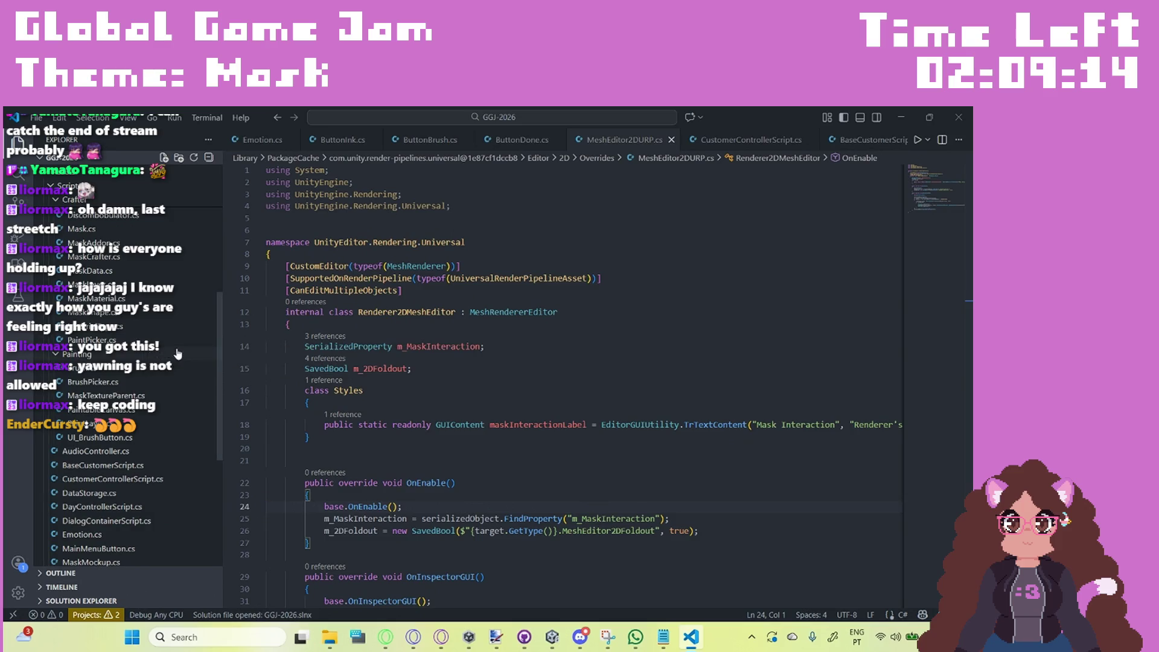
scroll(138, 329, up, 3)
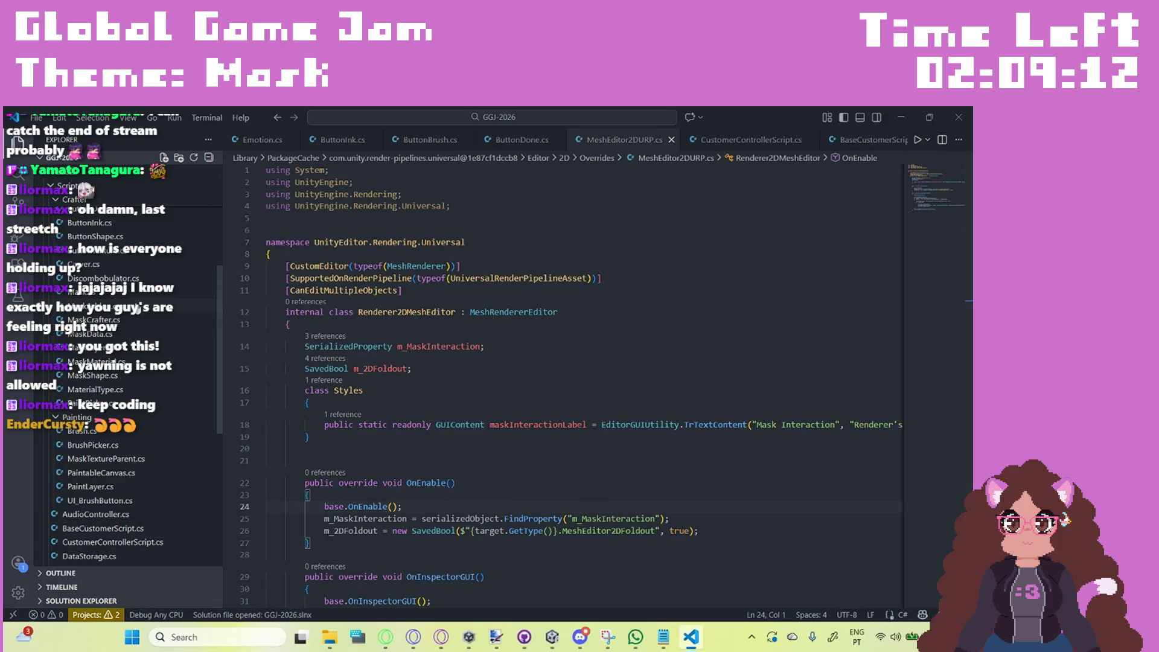
click(142, 293)
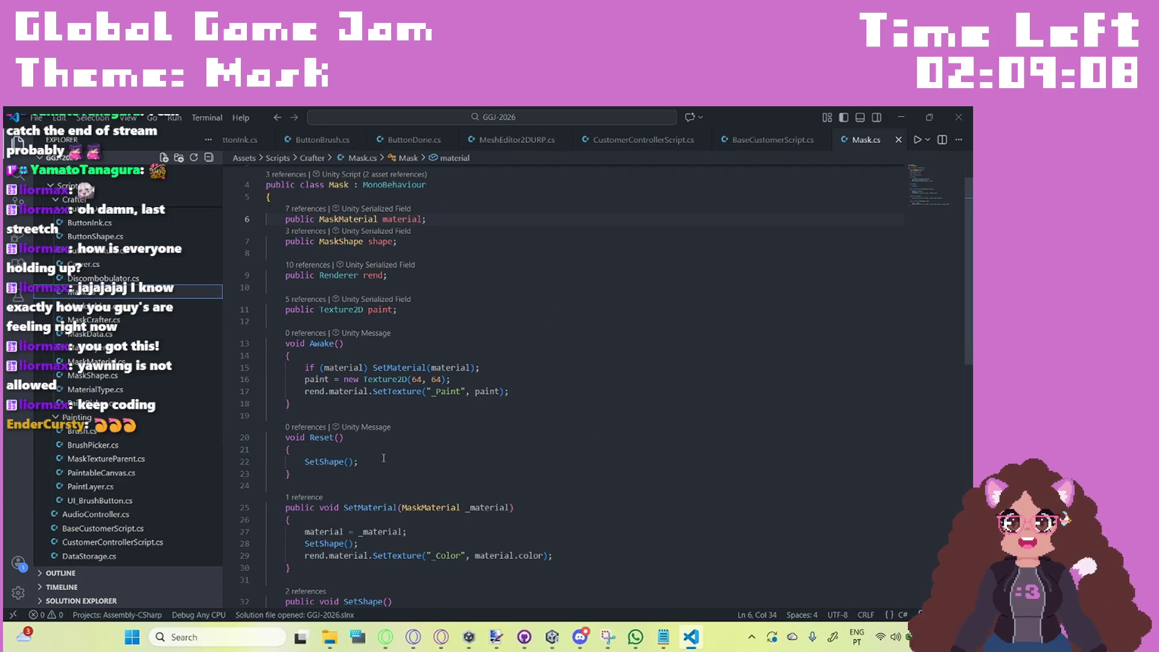
scroll(386, 433, down, 1)
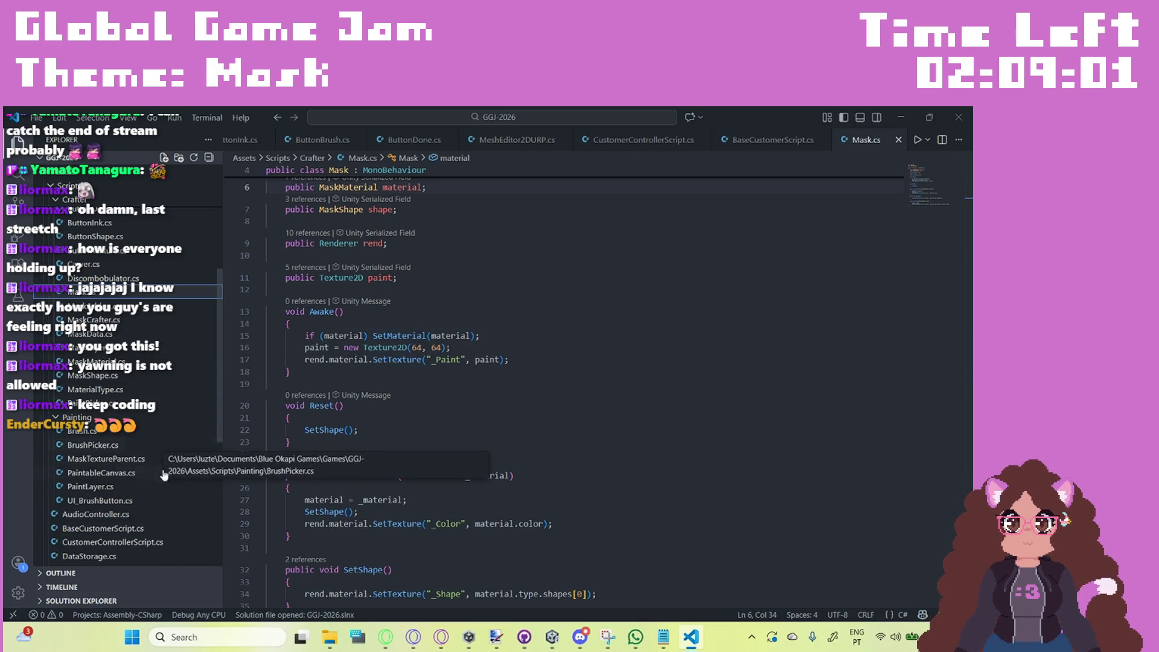
click(102, 473)
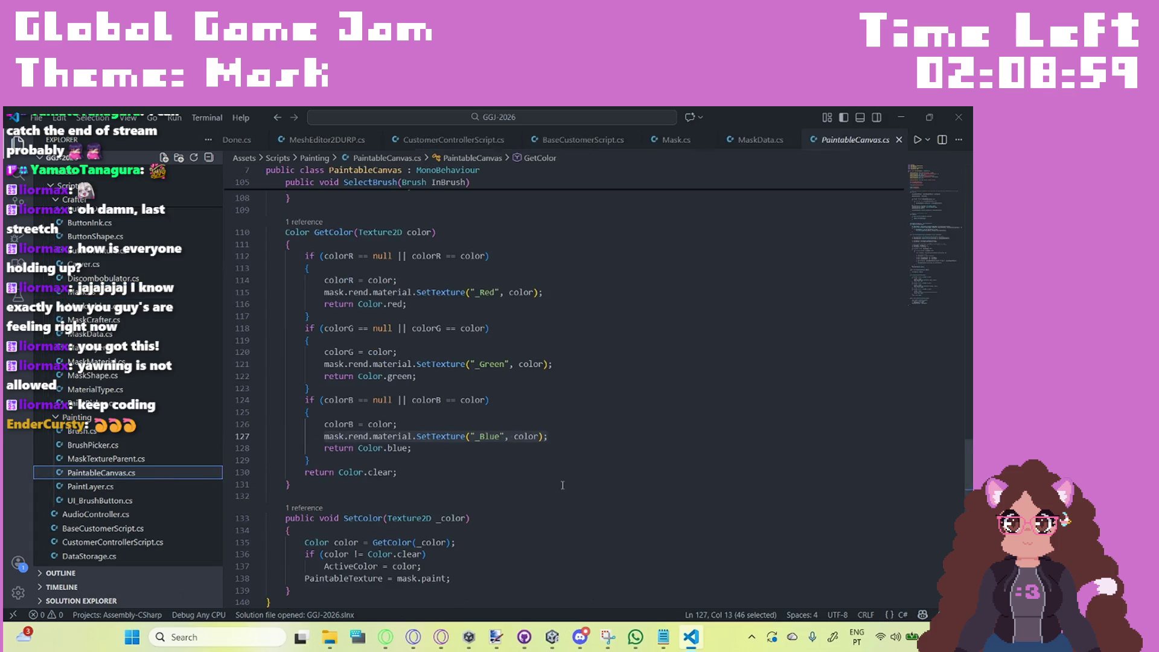
Step: Declare PaintableCanvas's Start as public void Start(), save, and bring up YouTube Music
scroll(573, 473, up, 8)
scroll(573, 475, up, 6)
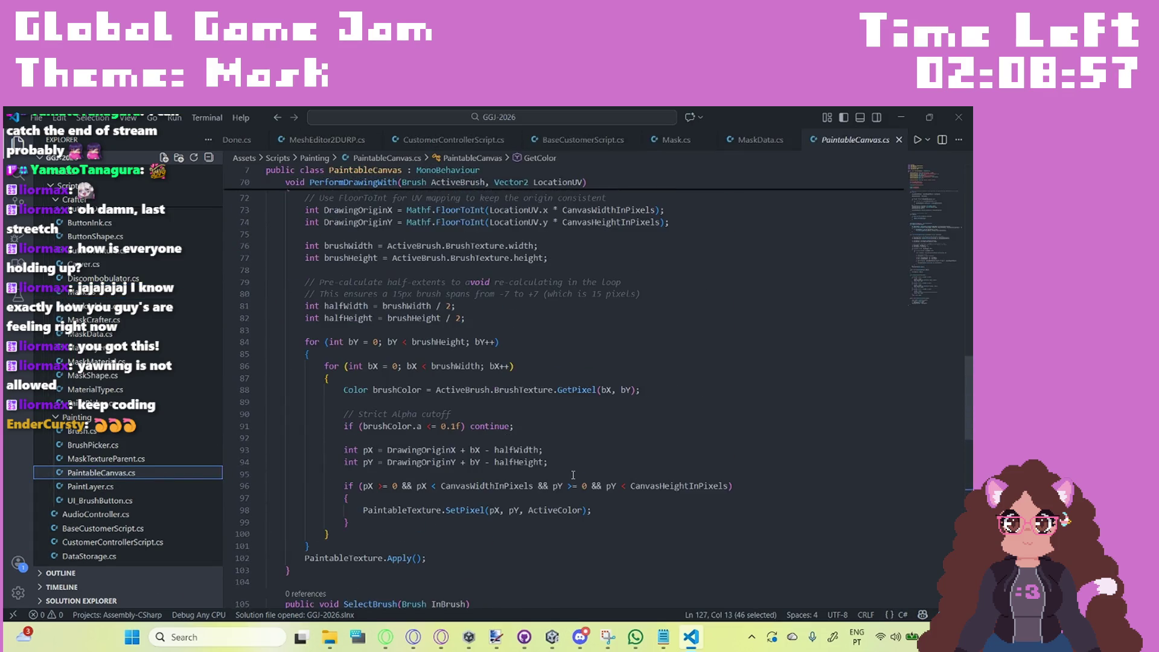
scroll(573, 475, up, 5)
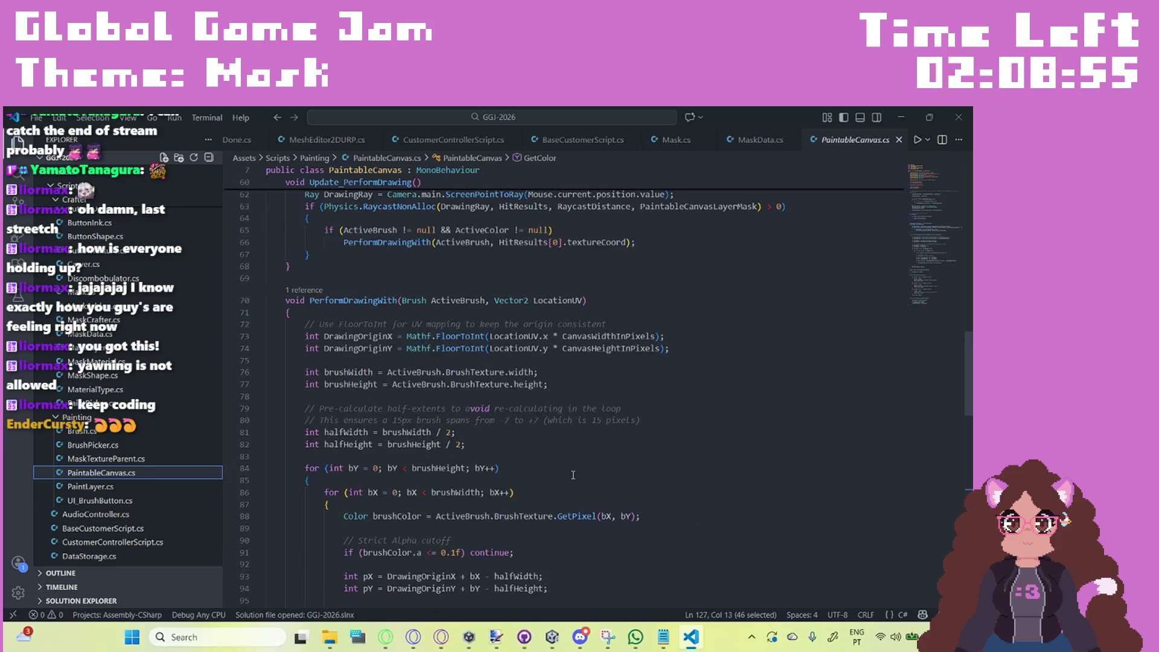
scroll(573, 475, up, 1)
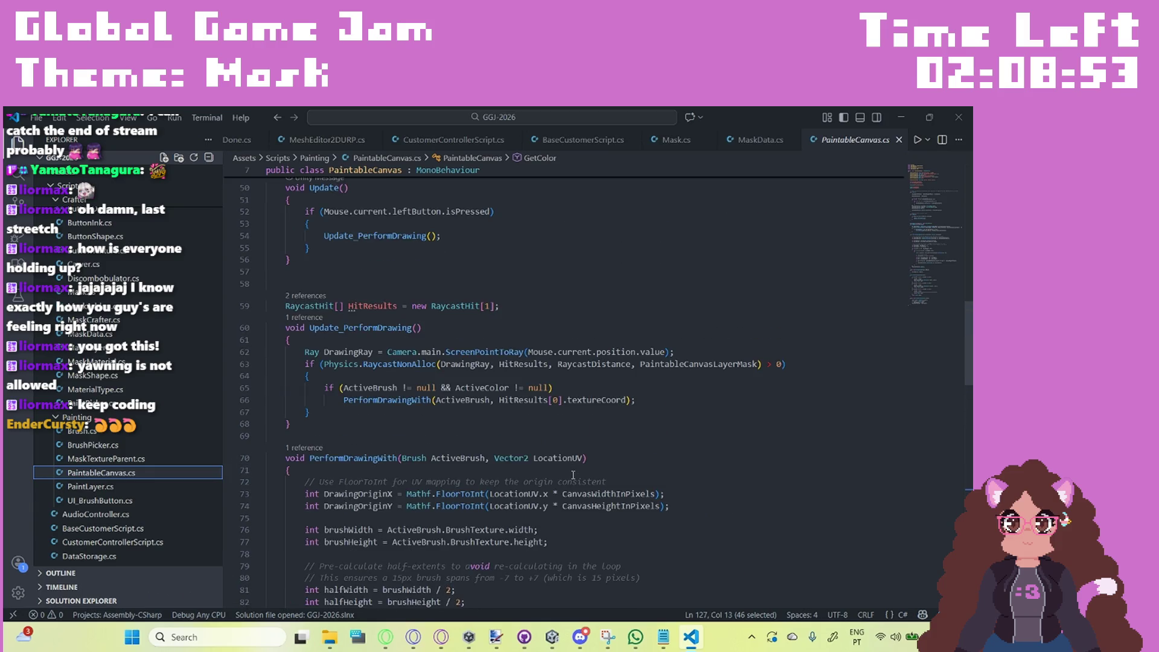
mouse_move(730, 452)
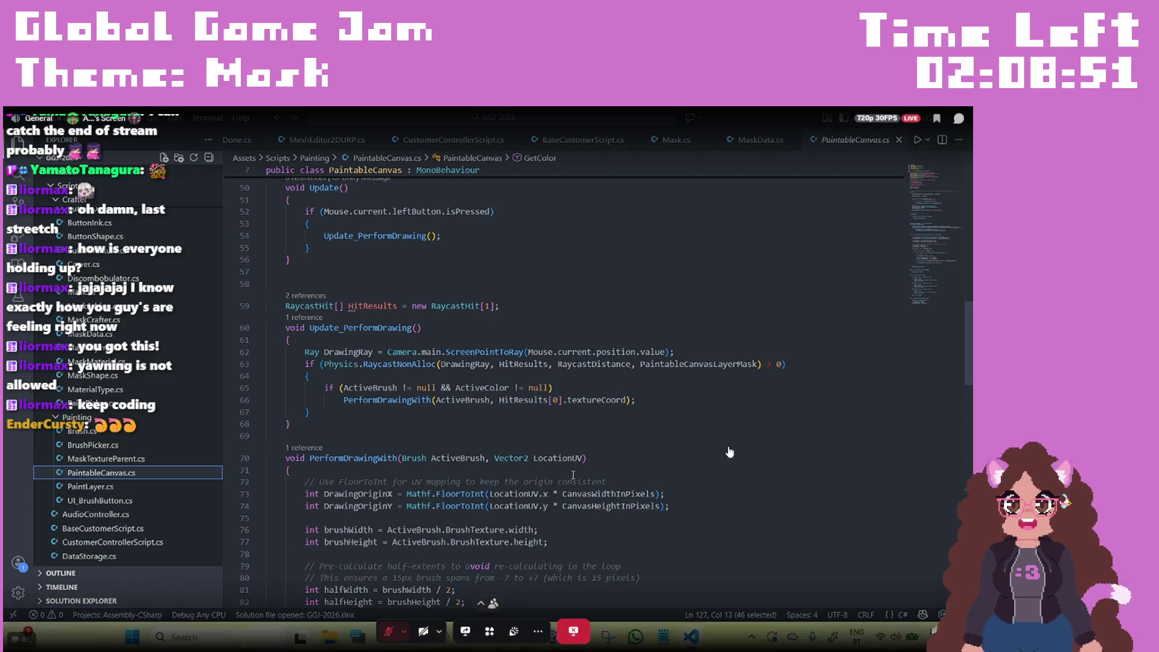
scroll(574, 475, down, 2)
scroll(579, 461, down, 3)
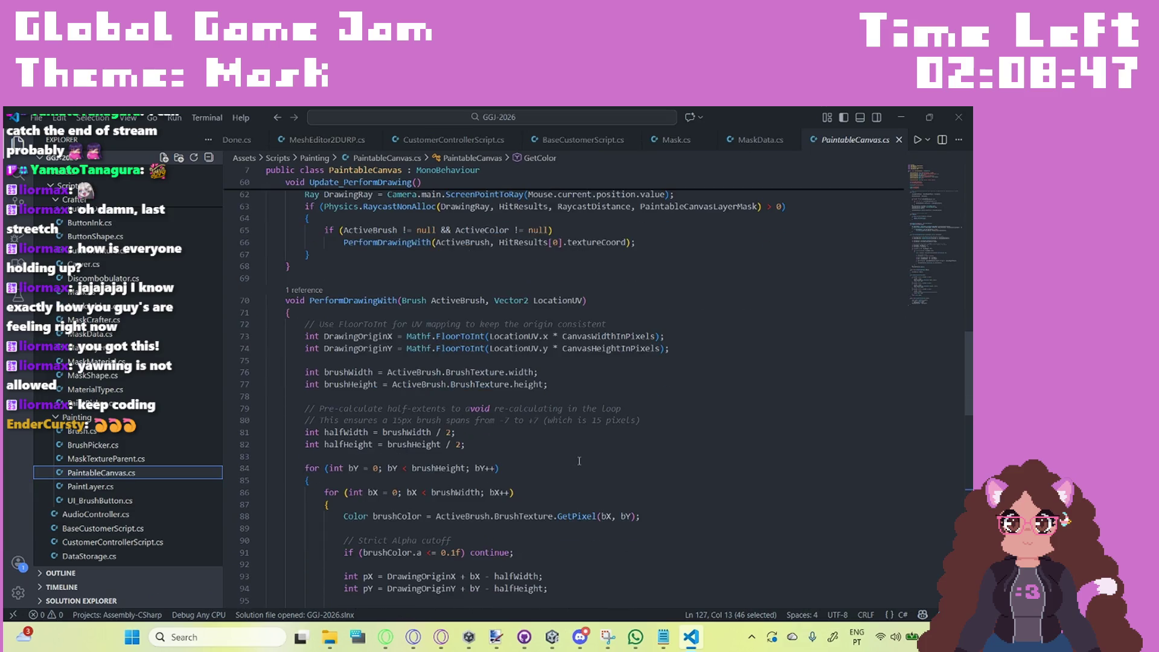
scroll(579, 461, up, 2)
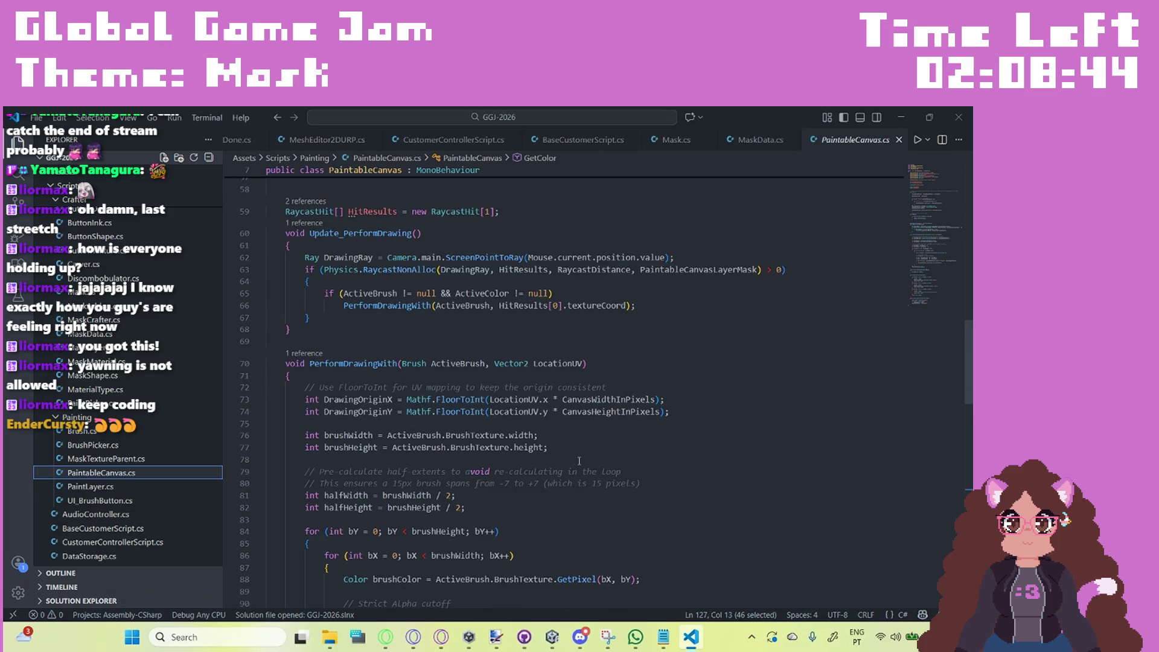
scroll(579, 461, up, 3)
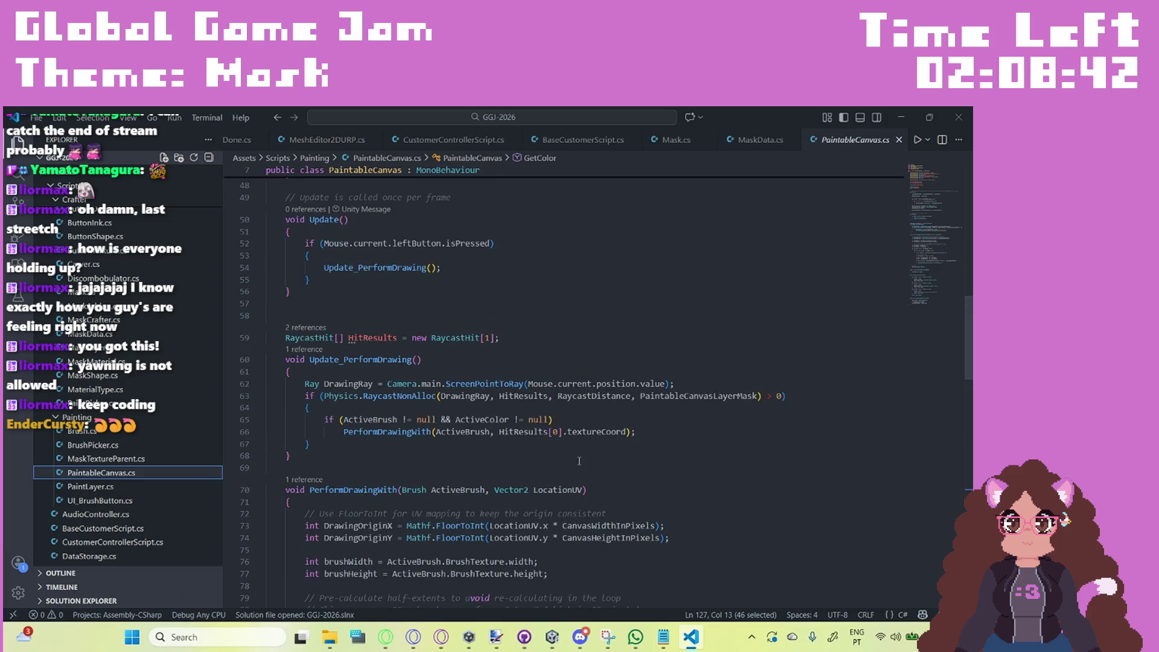
scroll(579, 461, up, 6)
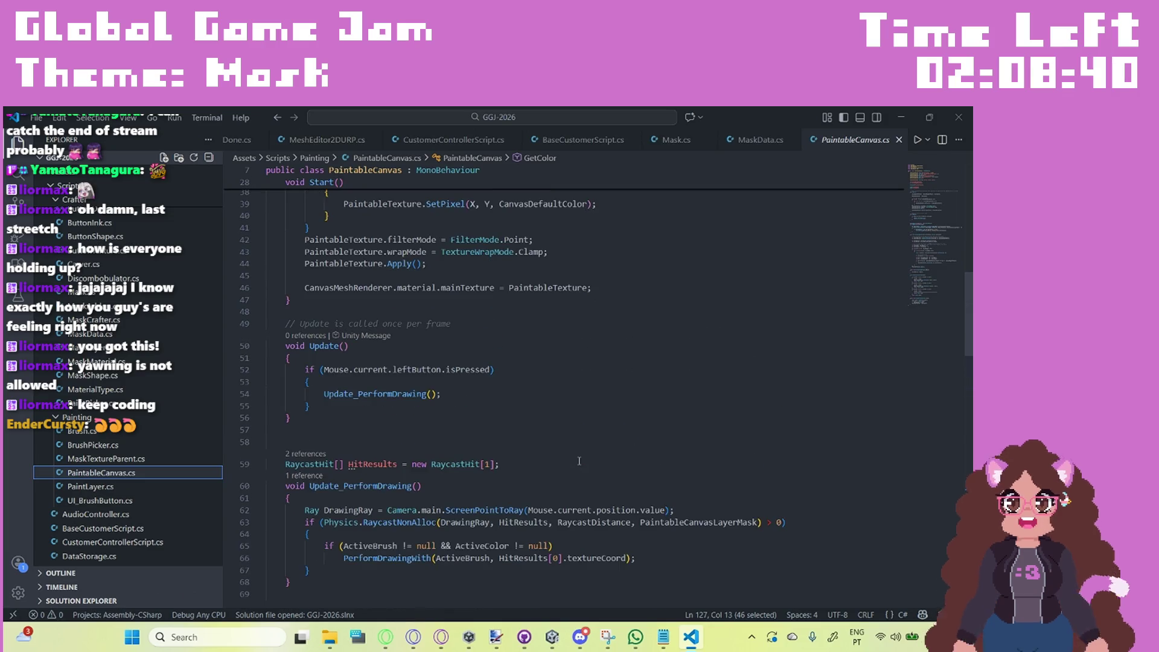
scroll(579, 460, up, 2)
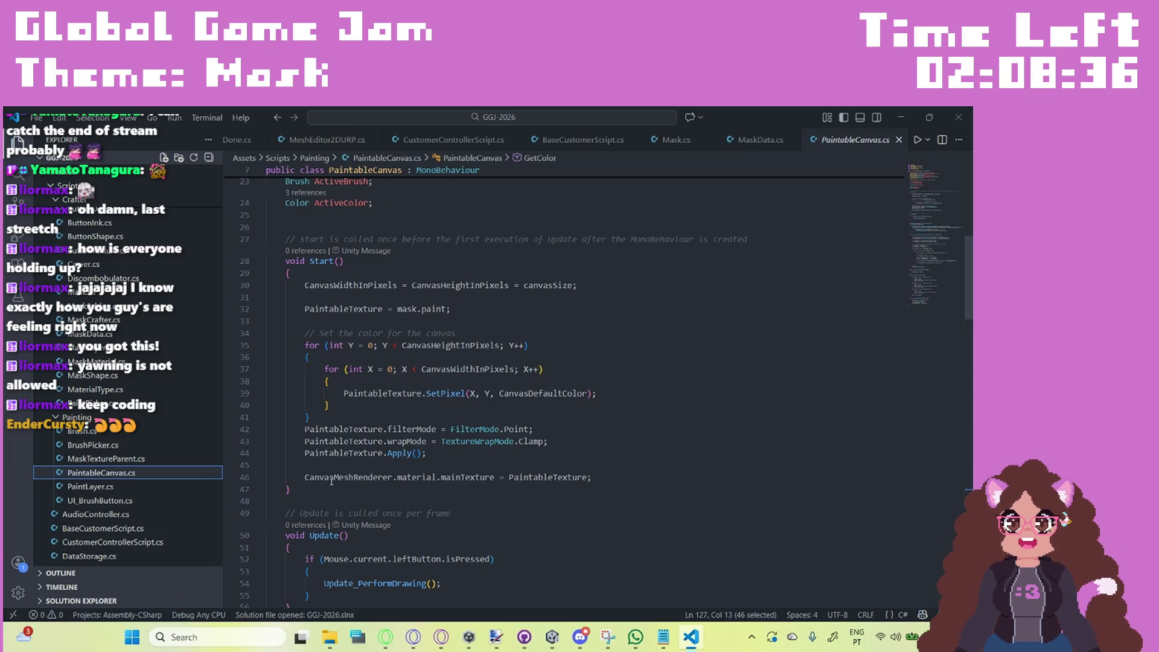
click(287, 263)
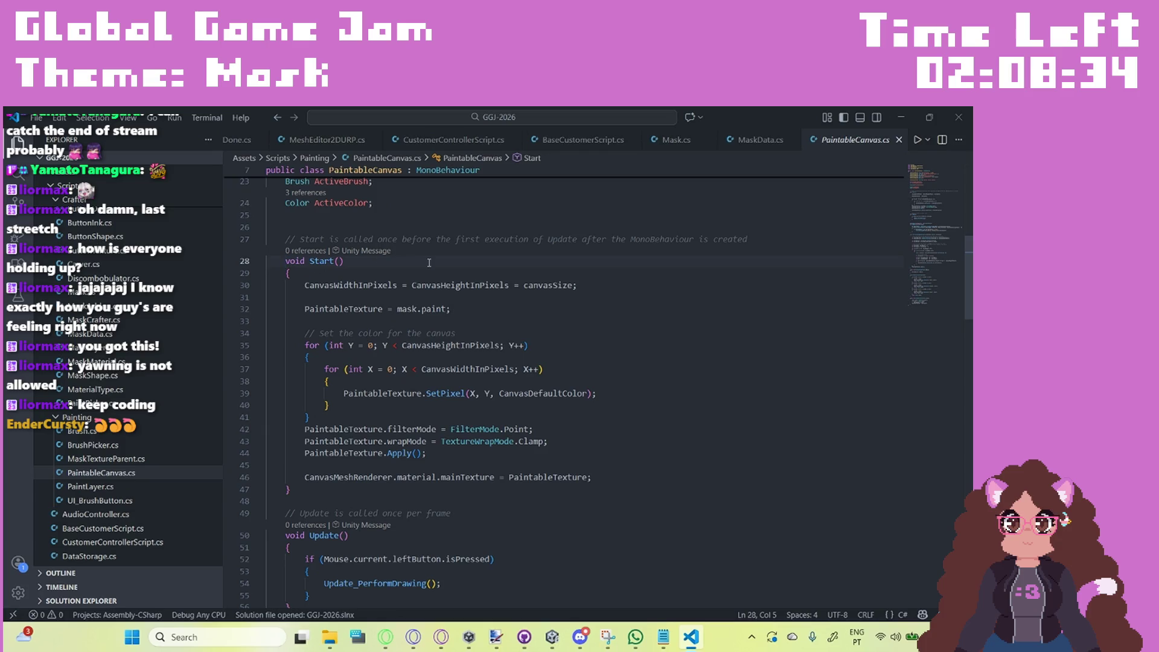
text(public)
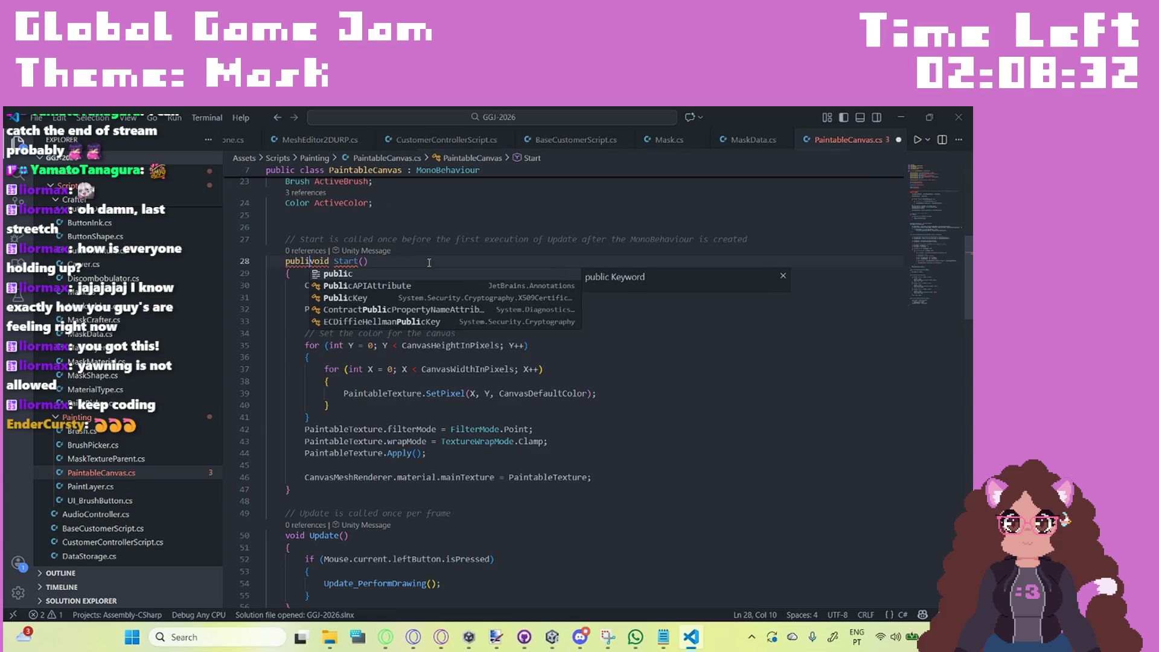
key(ctrl+s)
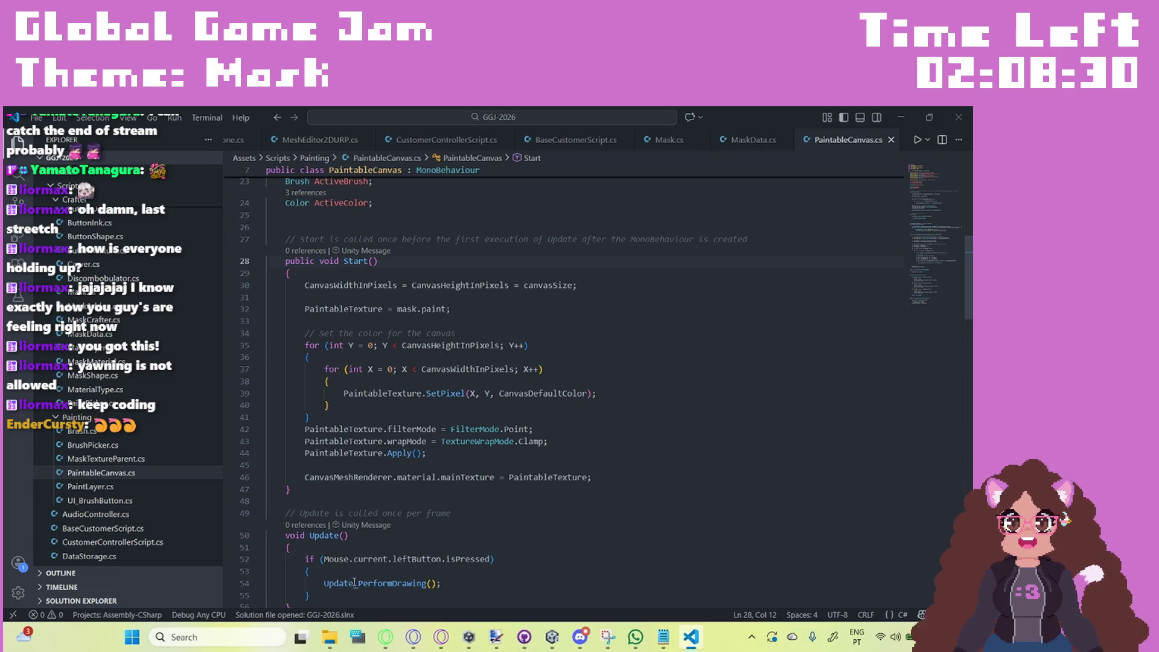
click(384, 640)
click(19, 394)
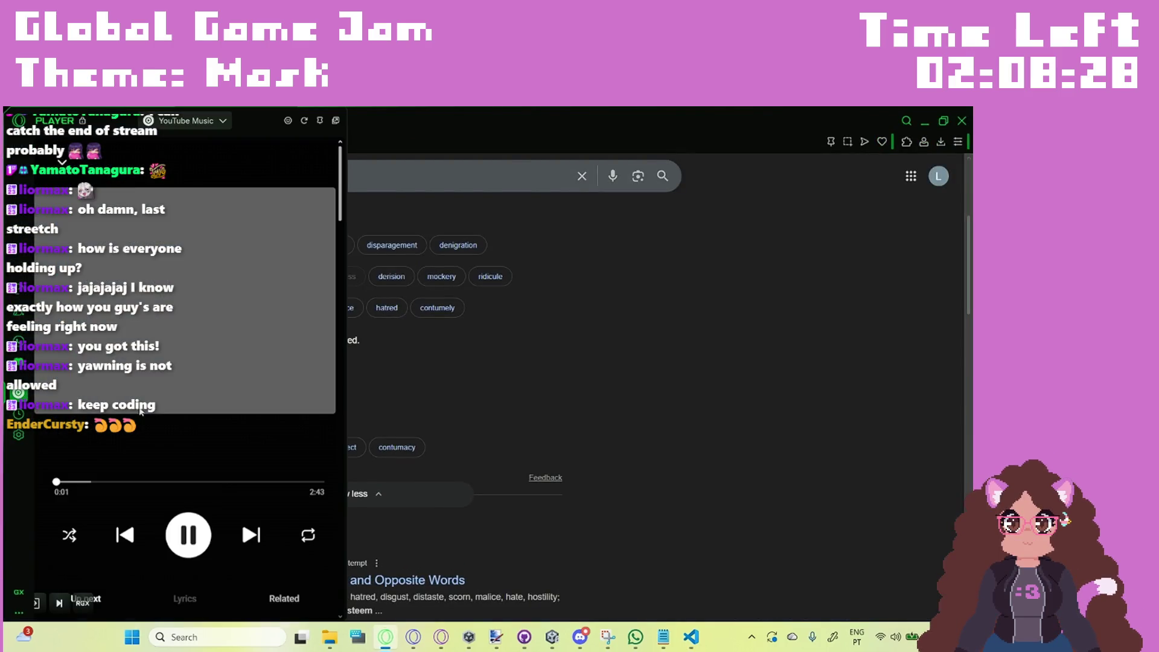
Step: Skip to The Score's 'The Fear' and close the music panel to return to the code
click(248, 533)
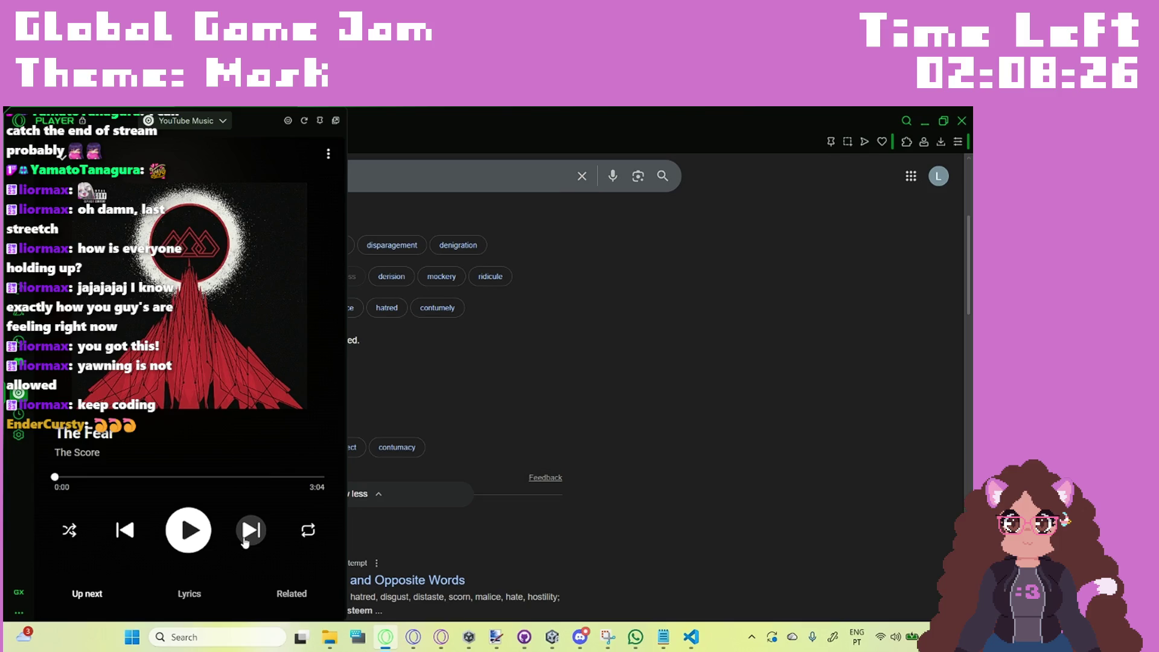
click(925, 121)
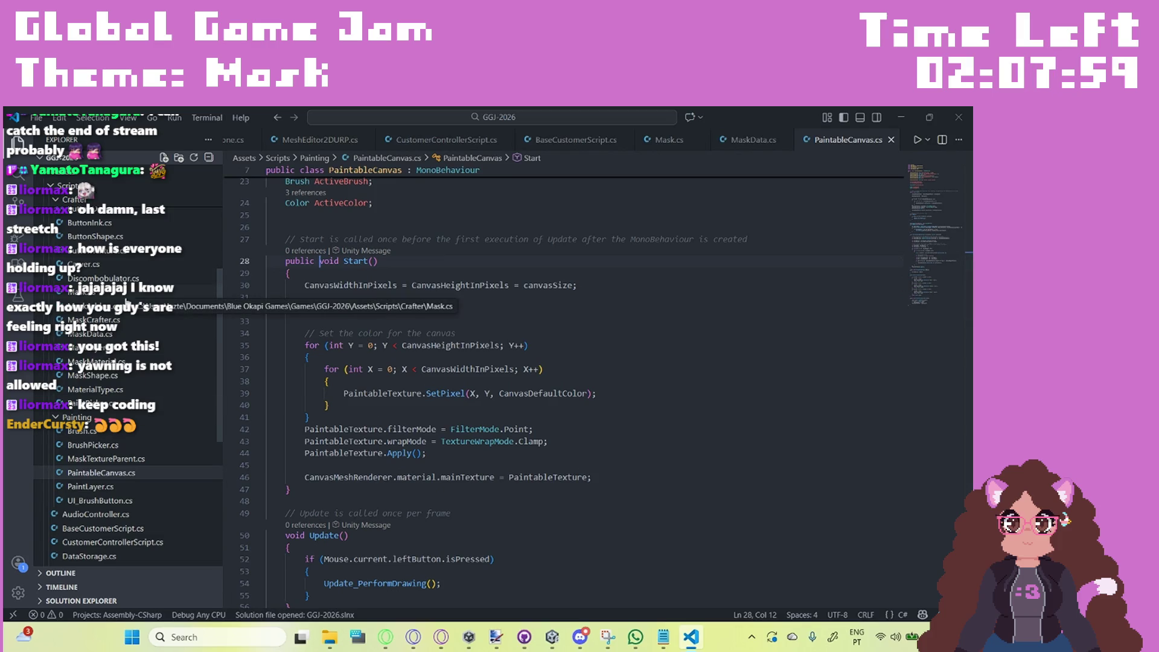
Step: Open ButtonDone.cs under Crafter and place the cursor at the end of the Mask field line
scroll(133, 275, up, 1)
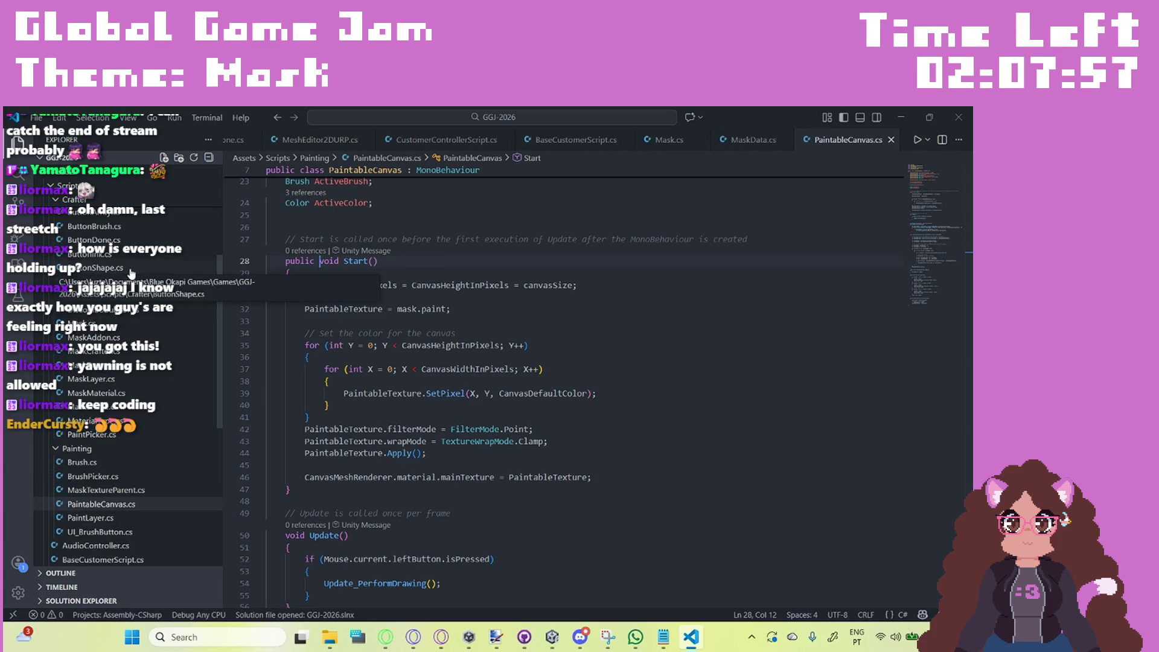
click(145, 241)
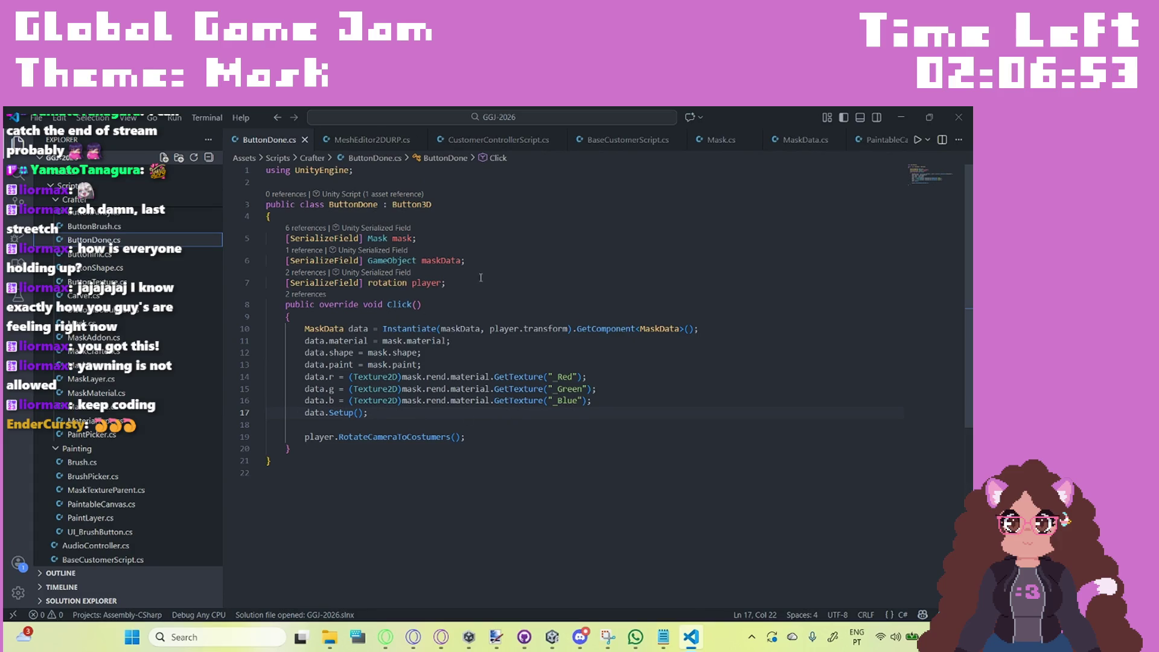
click(459, 240)
Step: Add '[SerializeField] PaintableCanvas paint;' below the mask field and save
key(Return)
text([Serial)
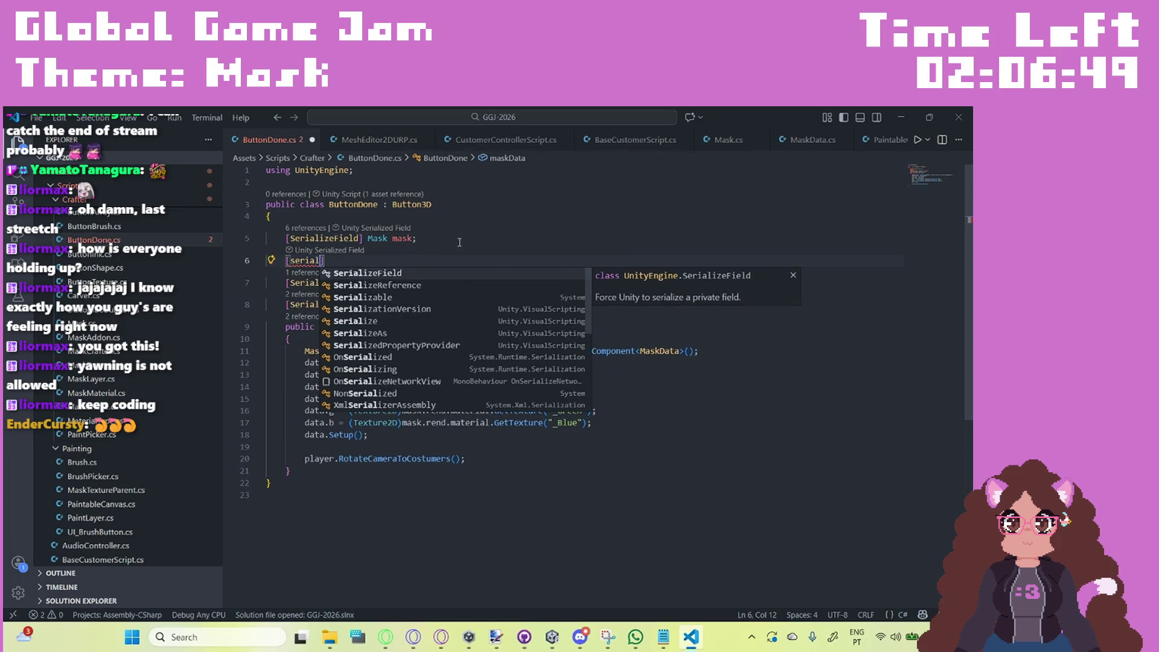
key(Tab)
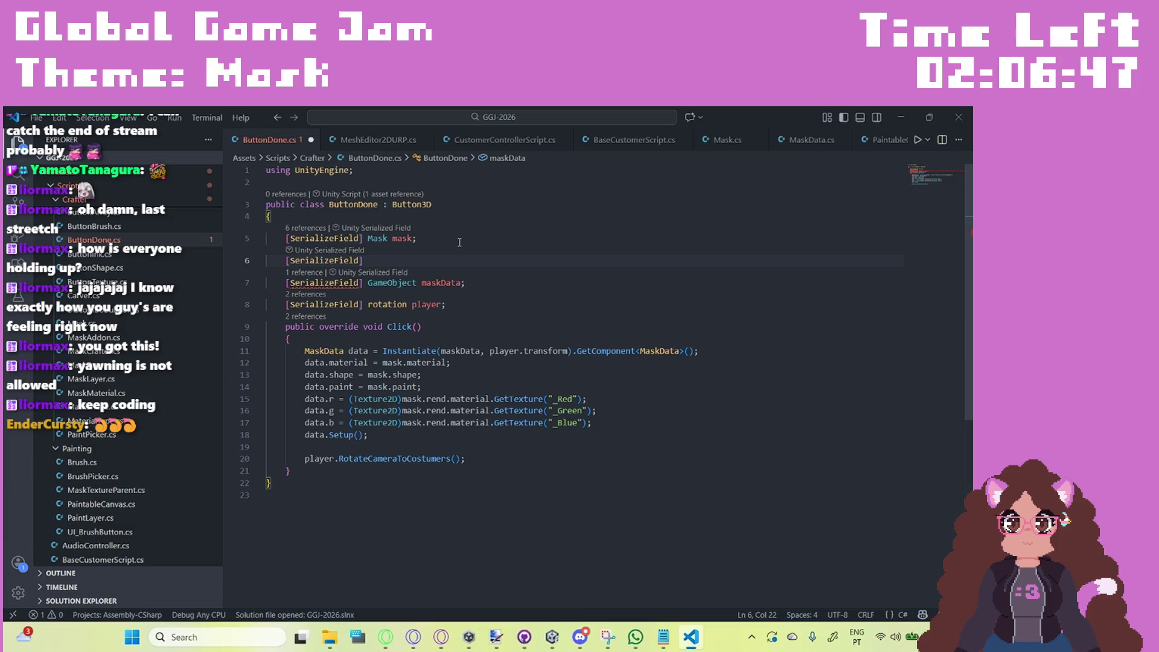
text(Painta)
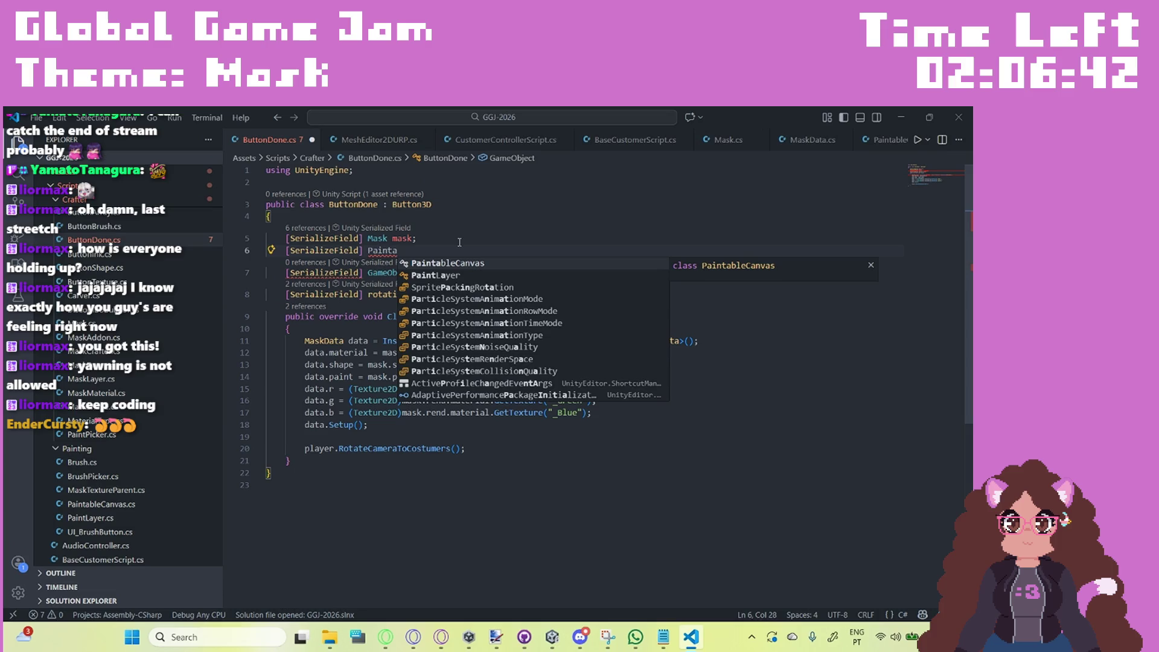
key(Tab)
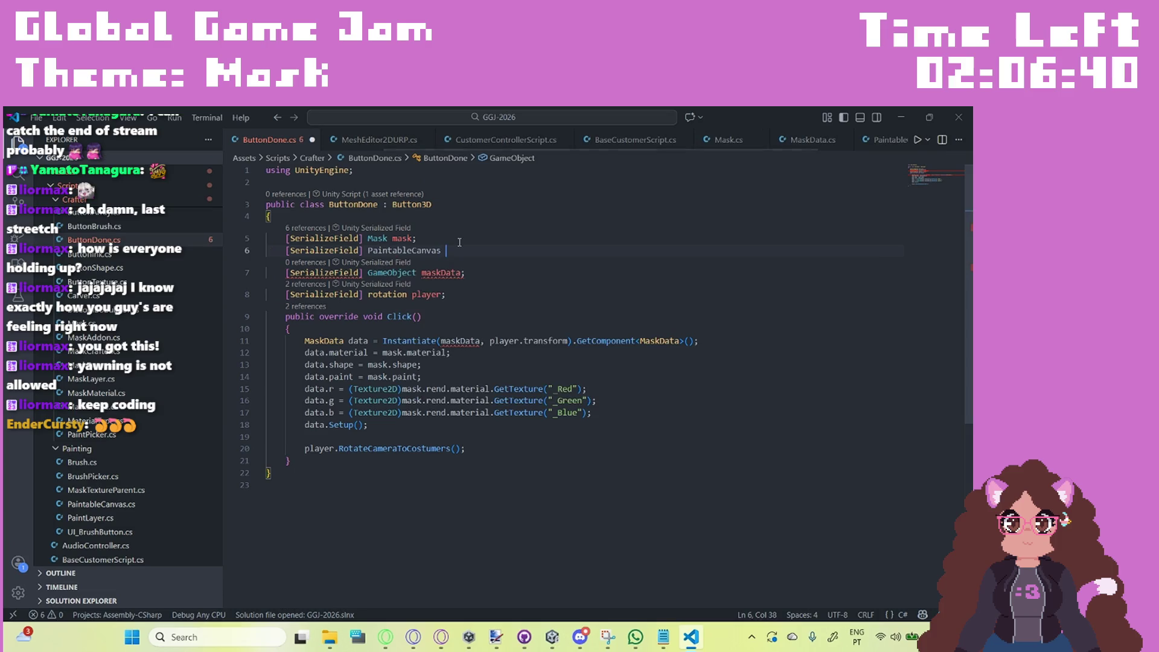
text(paint)
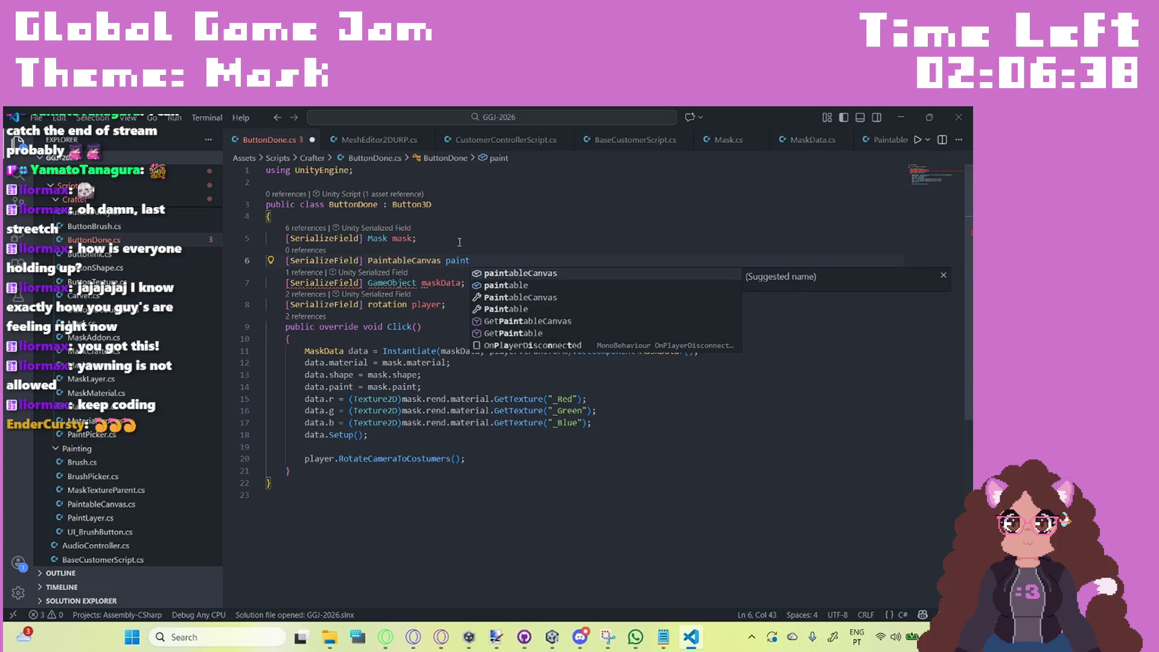
text(;)
key(ctrl+s)
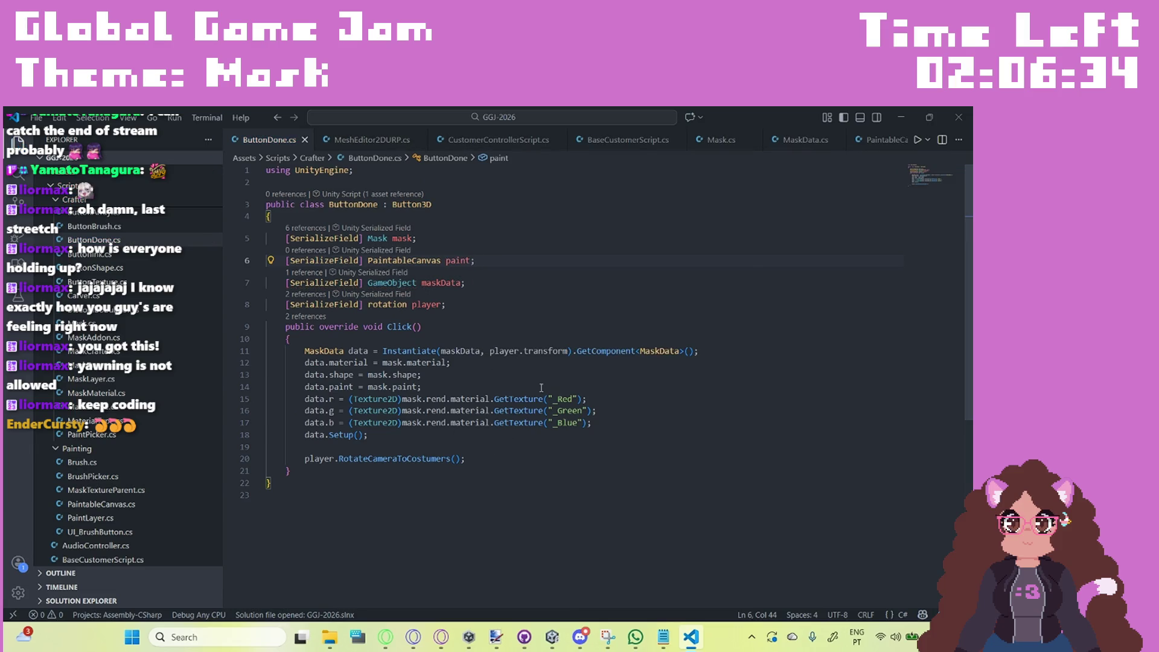
Step: Insert 'paint.Start();' after data.Setup() in Click and save ButtonDone.cs
click(507, 439)
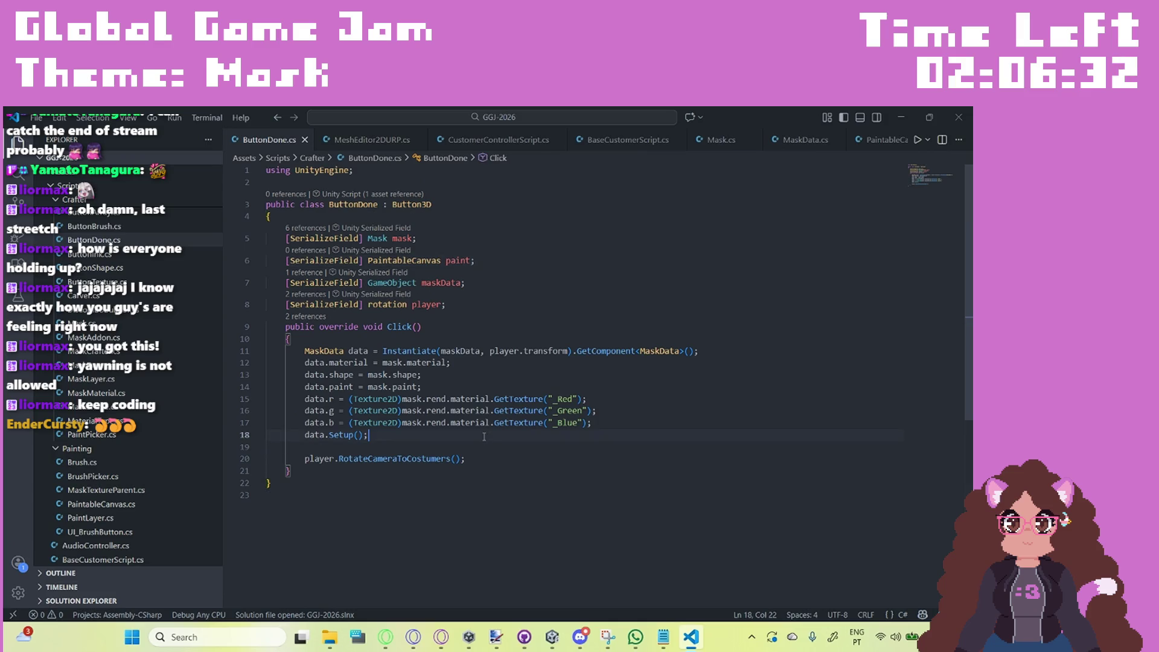
key(Return)
key(Return)
text(pain)
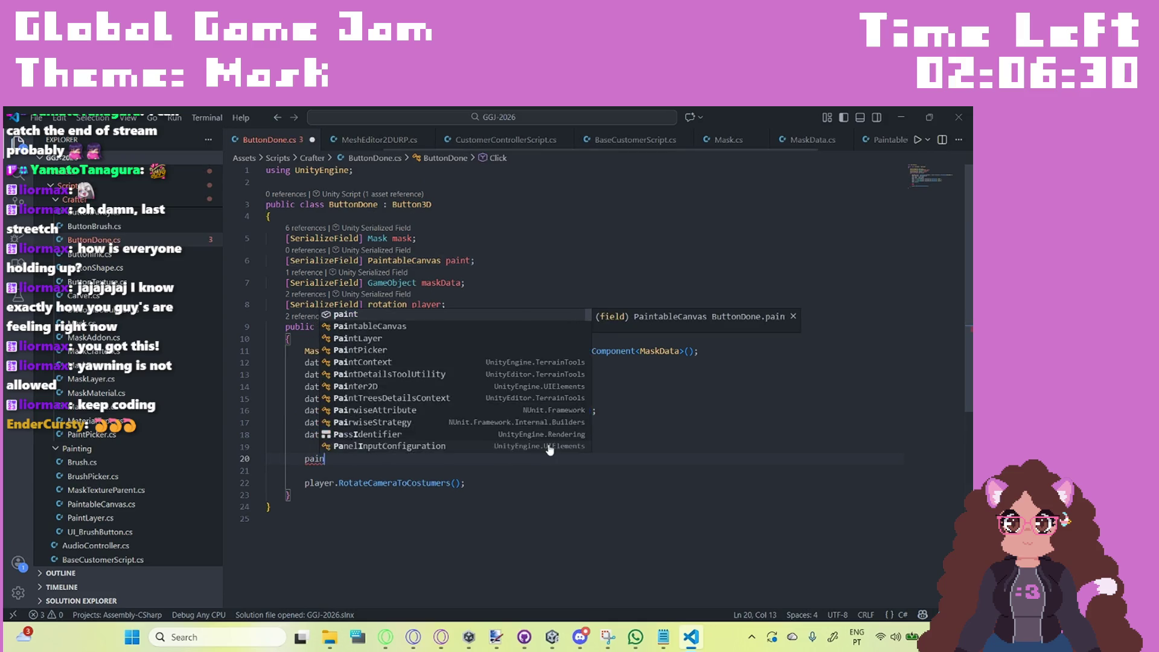
text(t.S)
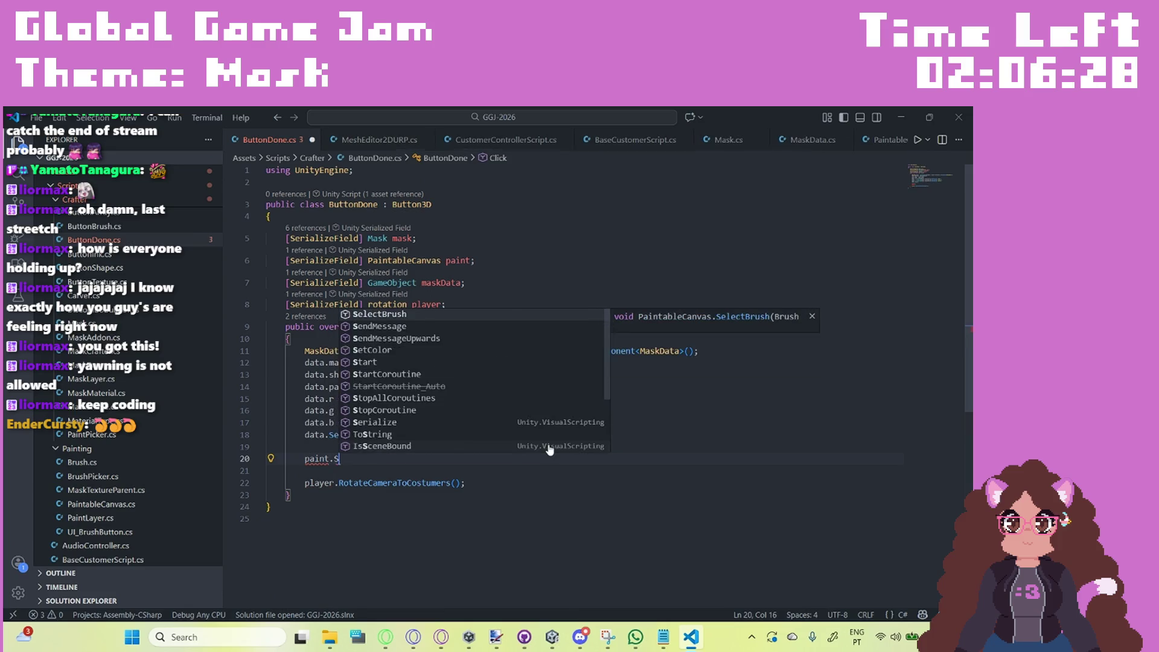
text(tart();)
key(ctrl+s)
mouse_move(722, 455)
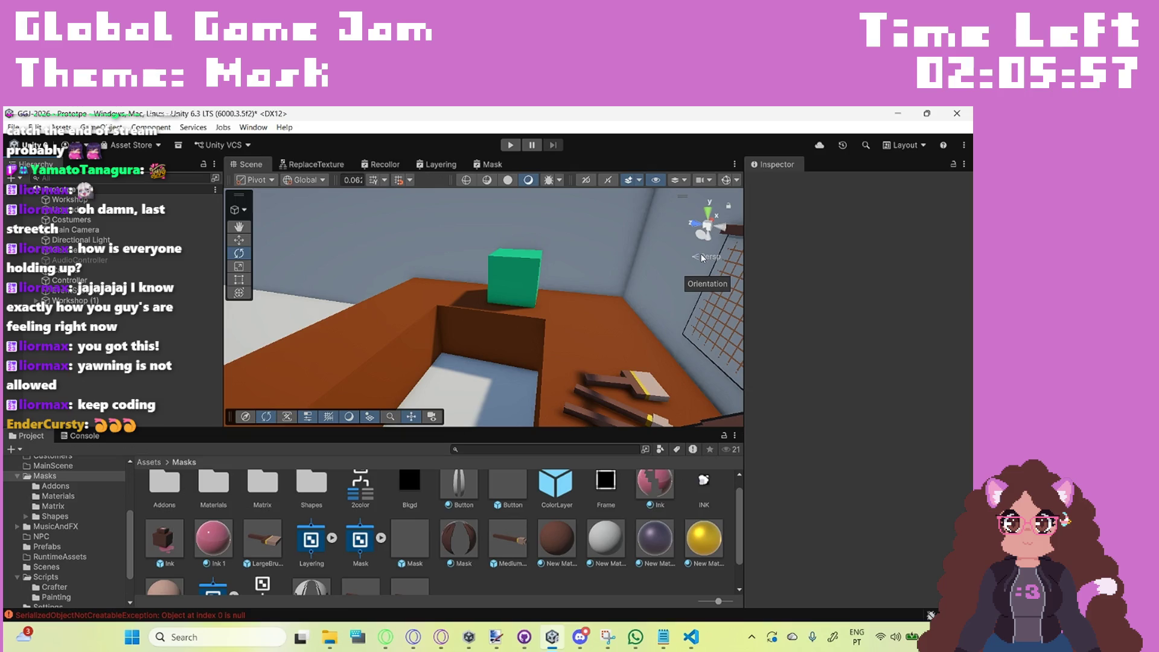
Step: Run the game briefly, stop it, and clear the Console errors
click(515, 147)
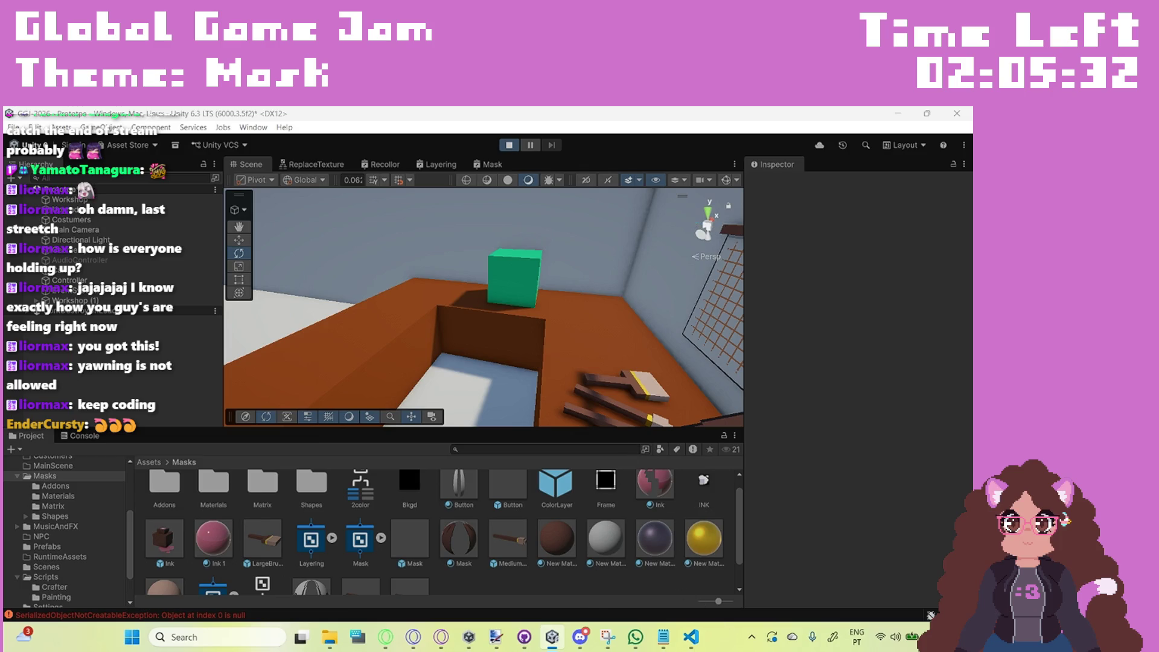
key(ctrl+p)
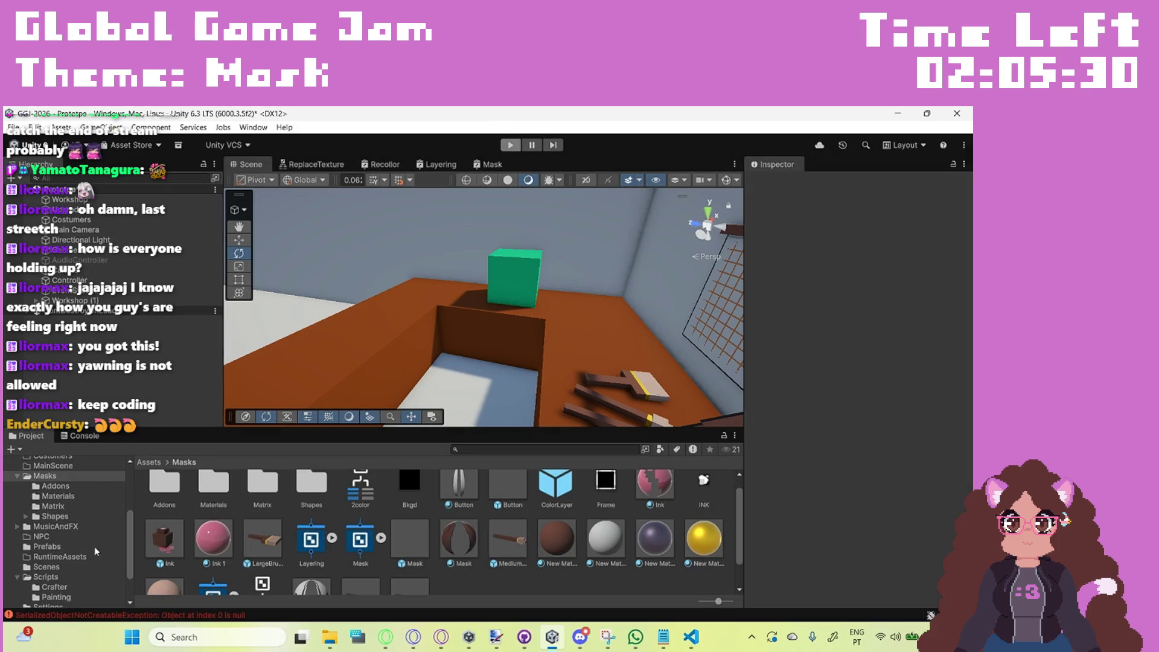
click(74, 436)
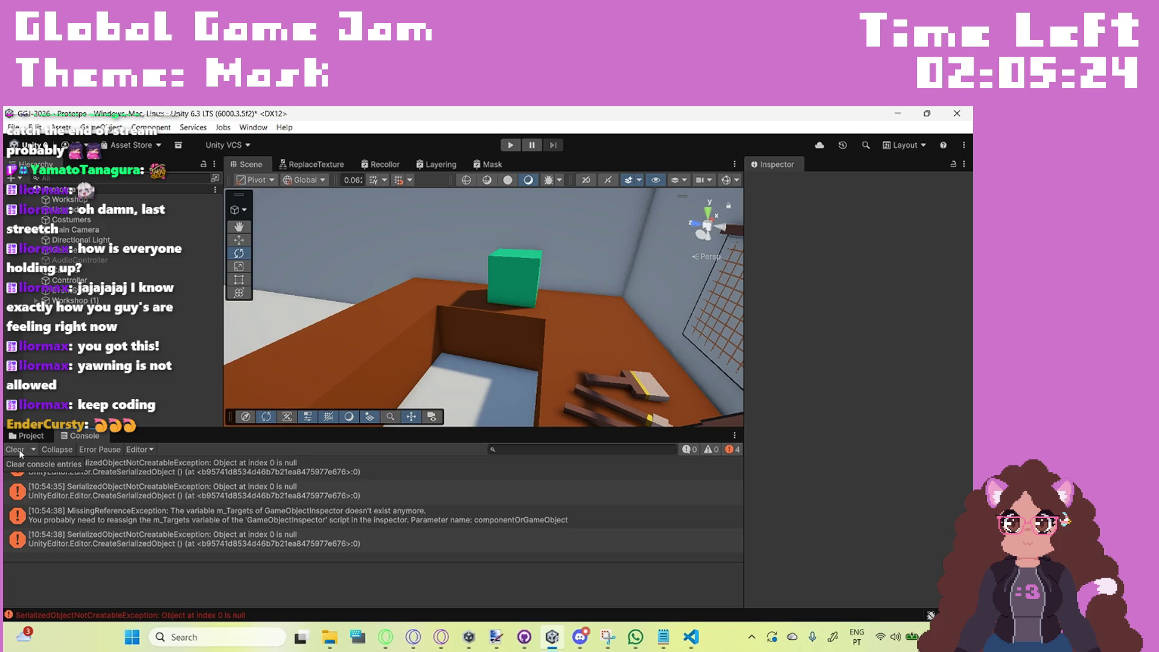
click(18, 449)
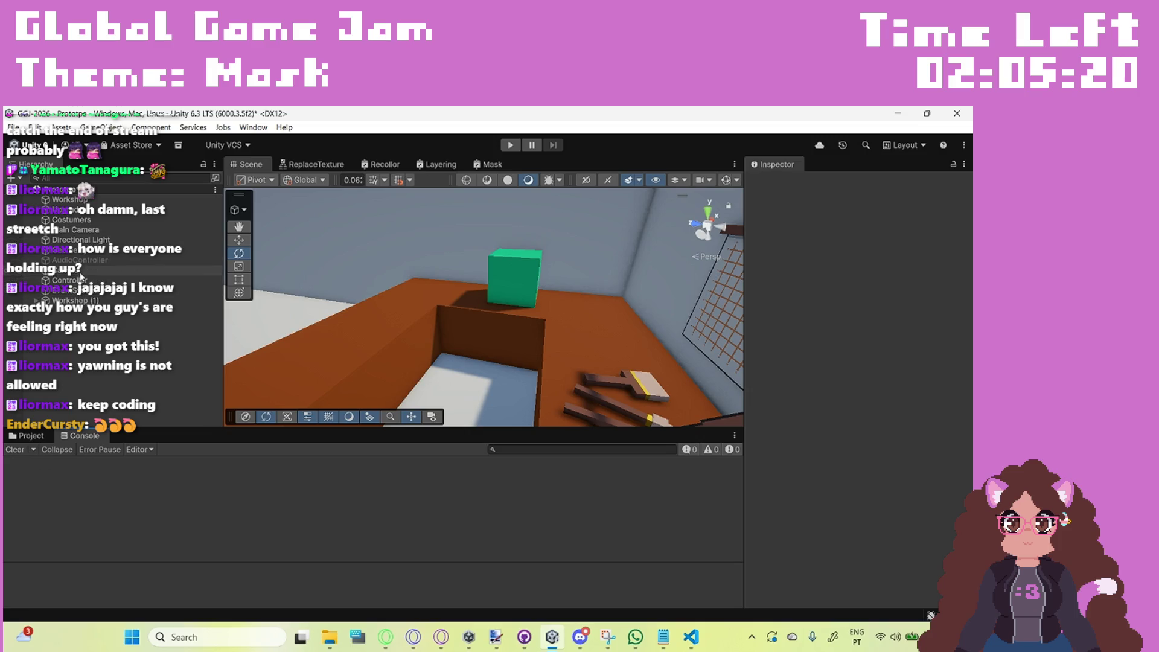
Step: Assign the Mask's PaintableCanvas from Workshop (1) to the Done button's Paint field, then replay
click(75, 301)
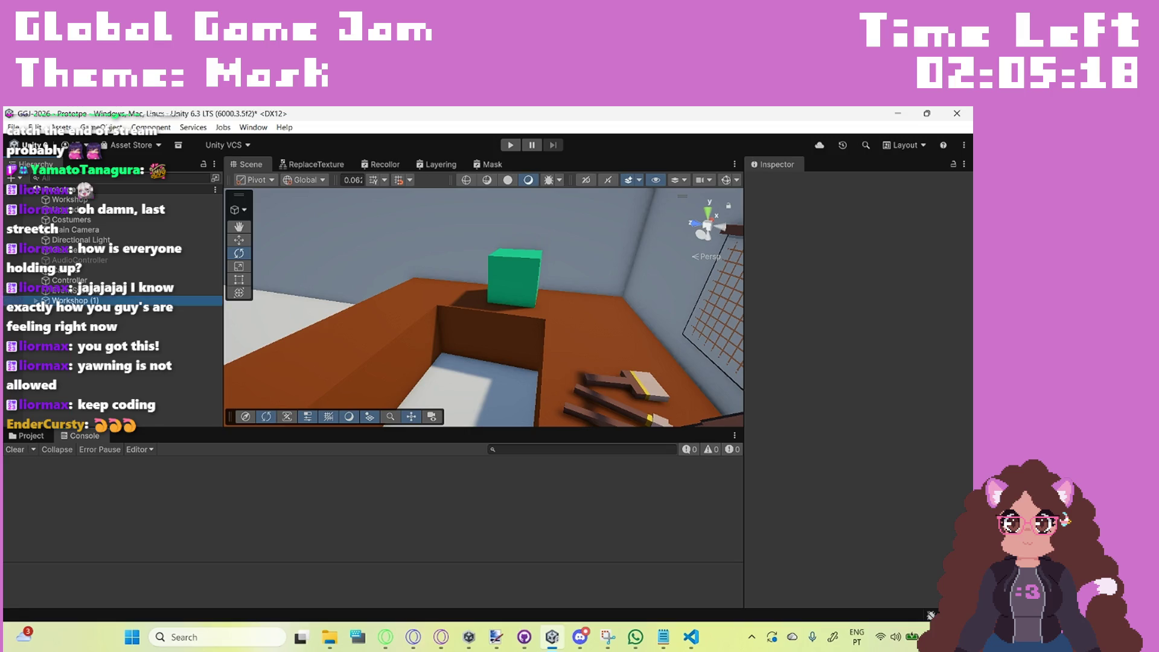
key(Right)
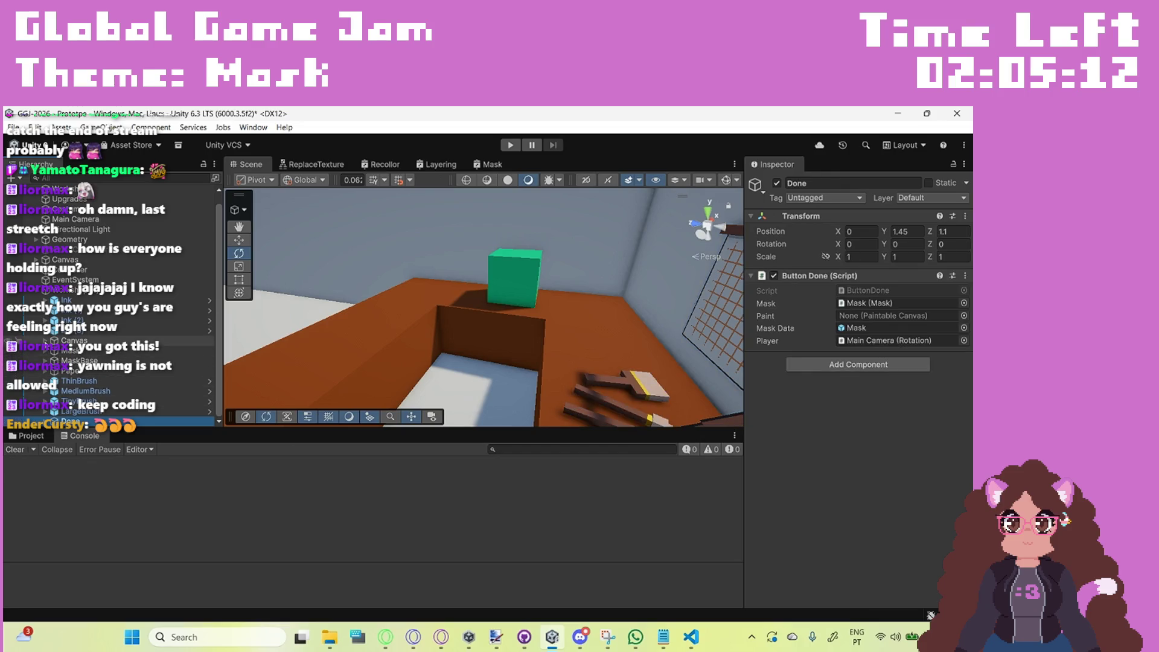
click(46, 351)
click(887, 326)
drag(888, 327, 890, 316)
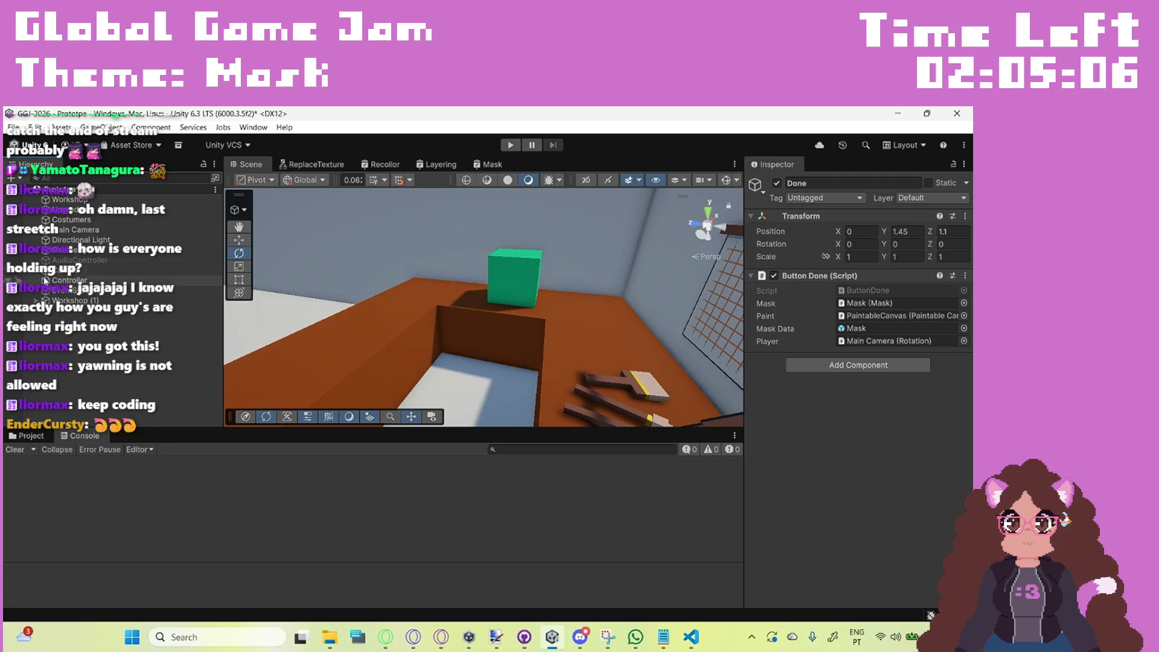
click(511, 145)
click(385, 637)
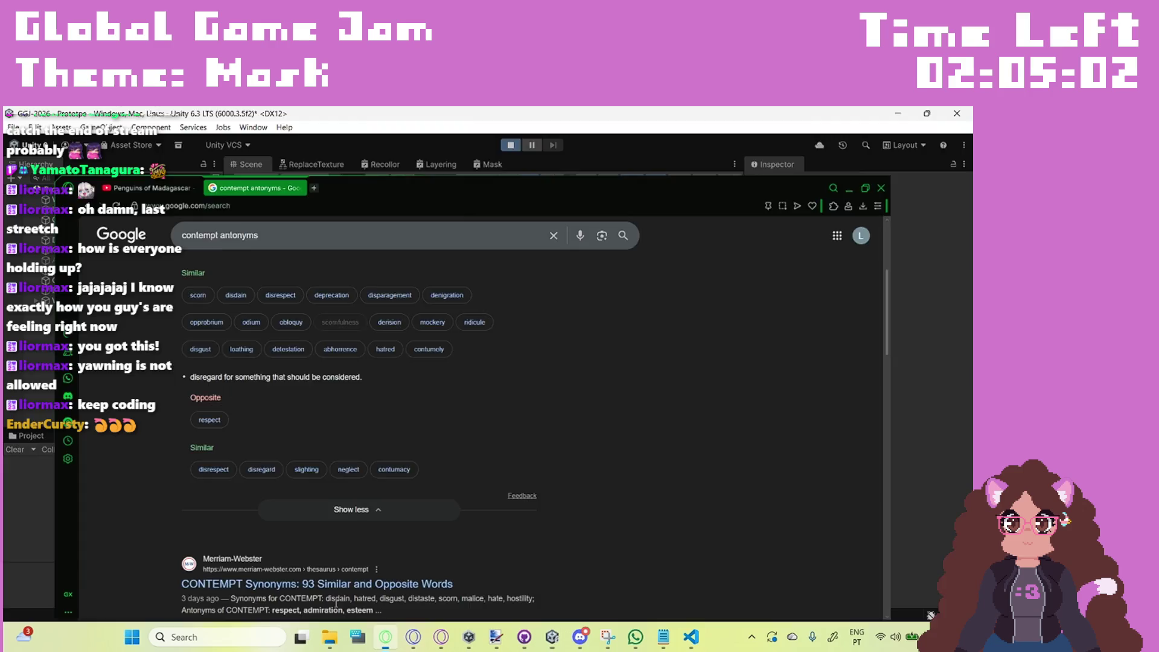
Step: Skip five tracks until HUNTR/X's 'Golden' plays, then close the music player
click(18, 394)
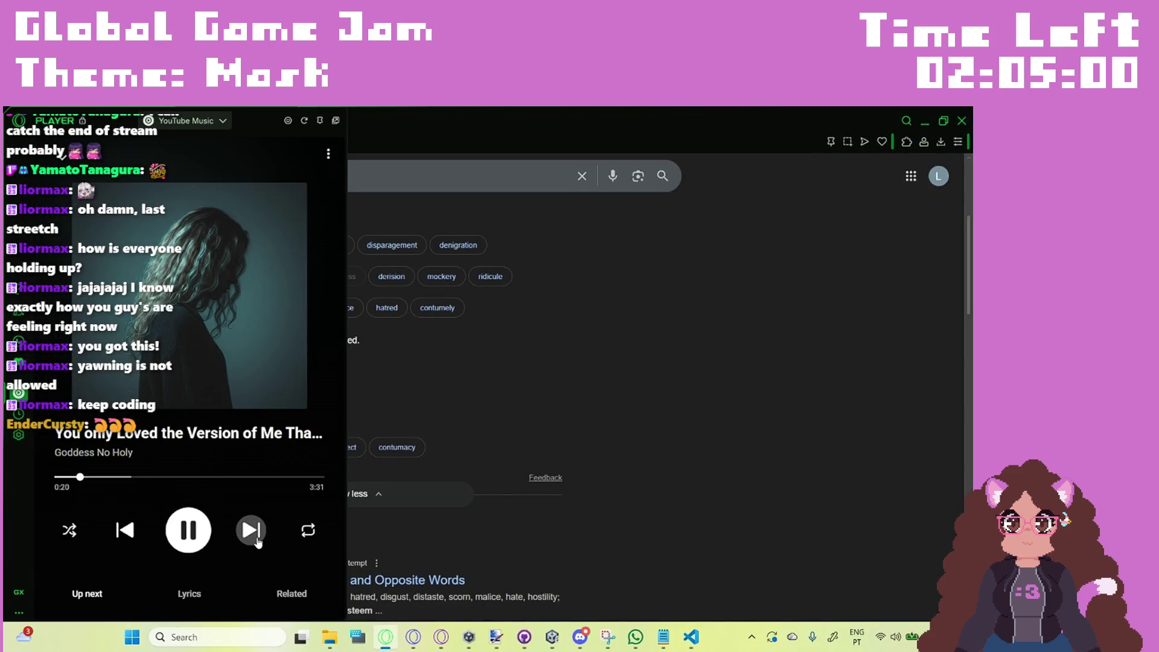
click(257, 536)
click(256, 536)
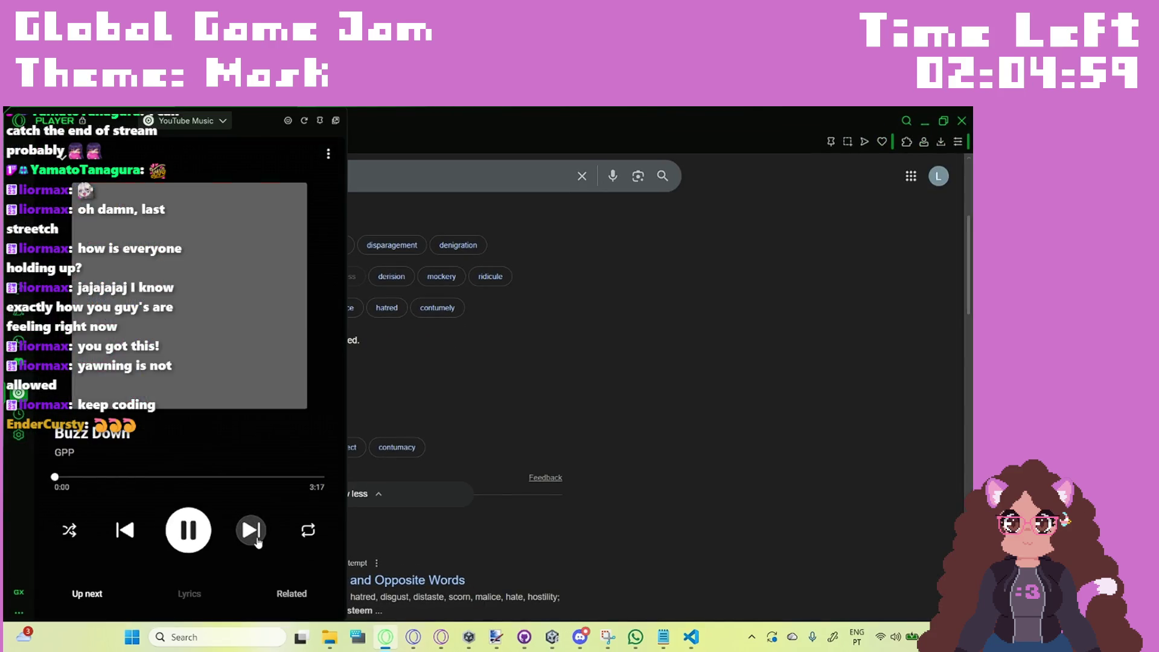
click(257, 536)
click(257, 536)
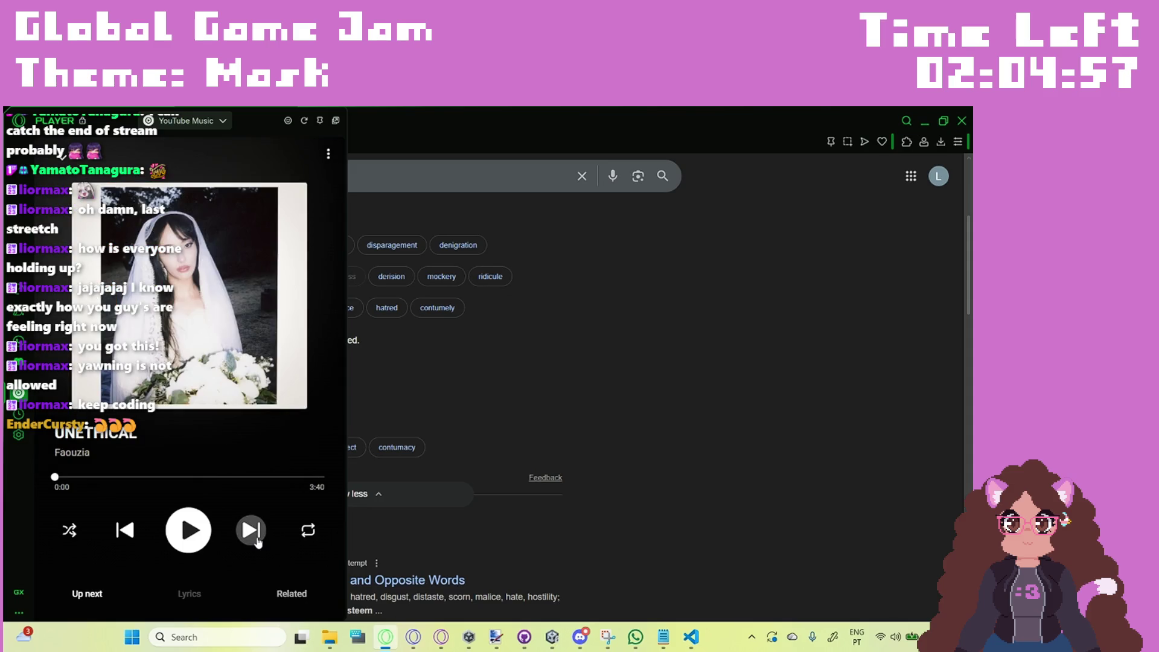
click(257, 536)
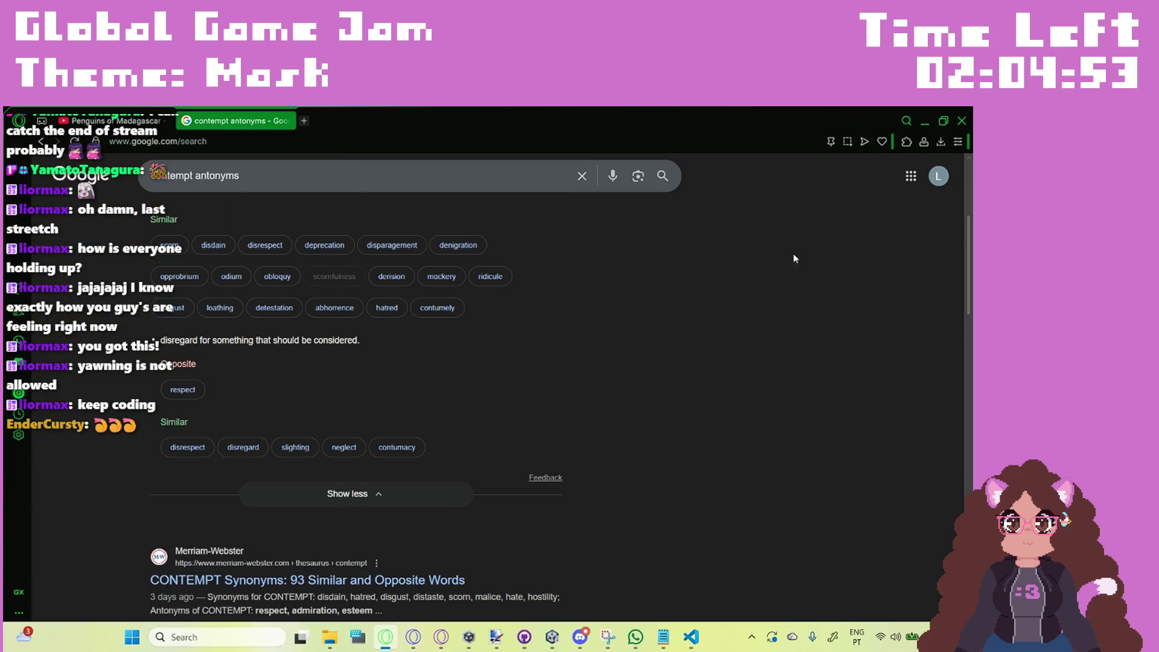
click(925, 107)
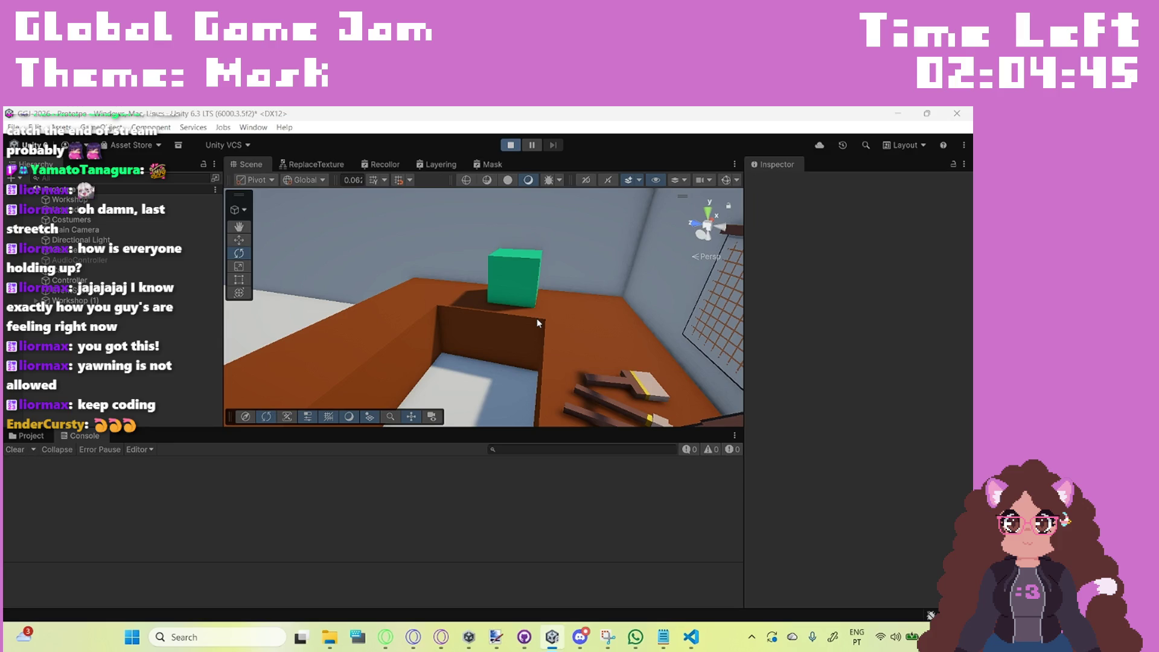
mouse_move(525, 637)
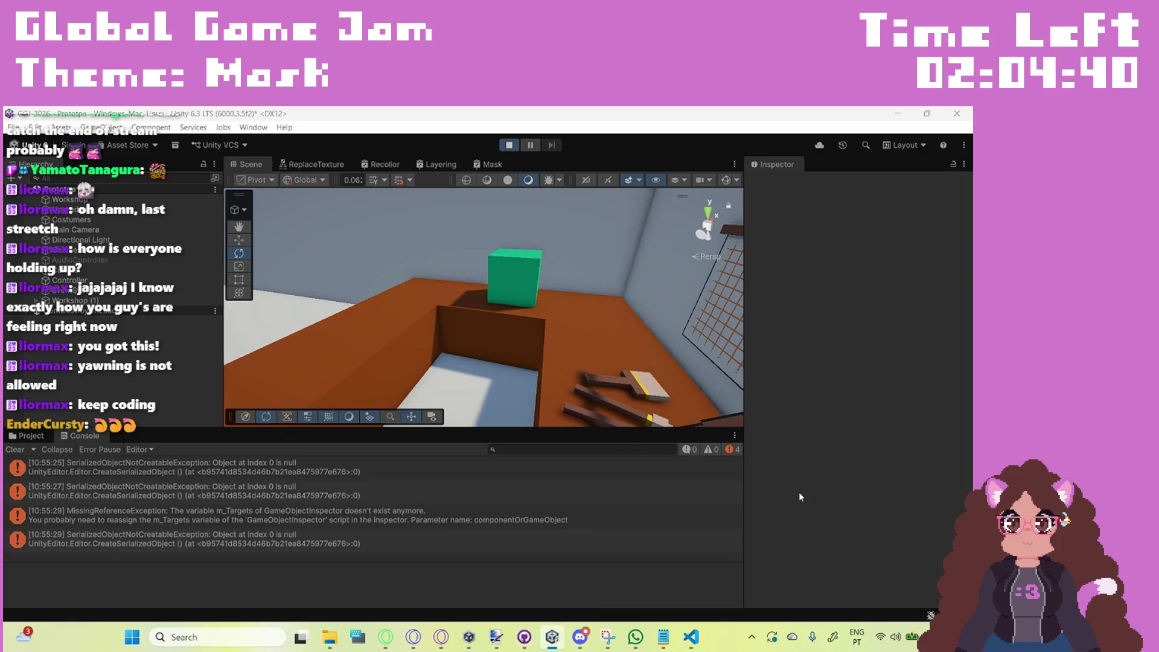
Step: Clear the Console, inspect Mask (Clone) in the Scene view, stop play, and open ButtonDone.cs
click(29, 451)
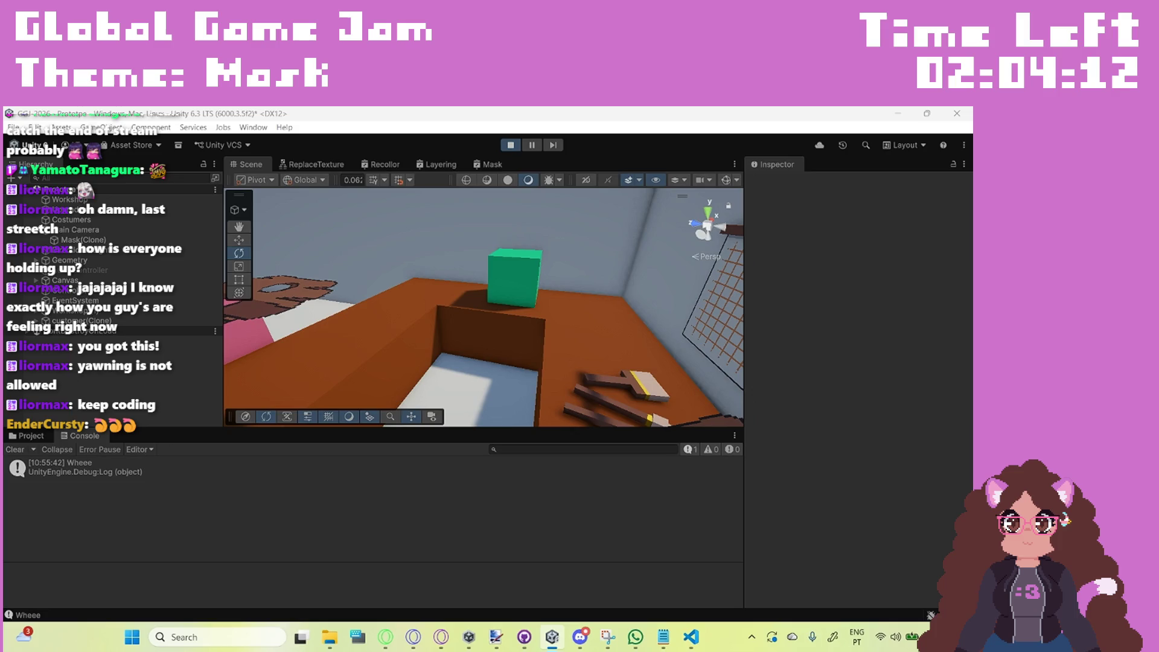
mouse_move(436, 287)
mouse_down()
mouse_move(503, 338)
mouse_move(464, 330)
mouse_move(457, 416)
mouse_up()
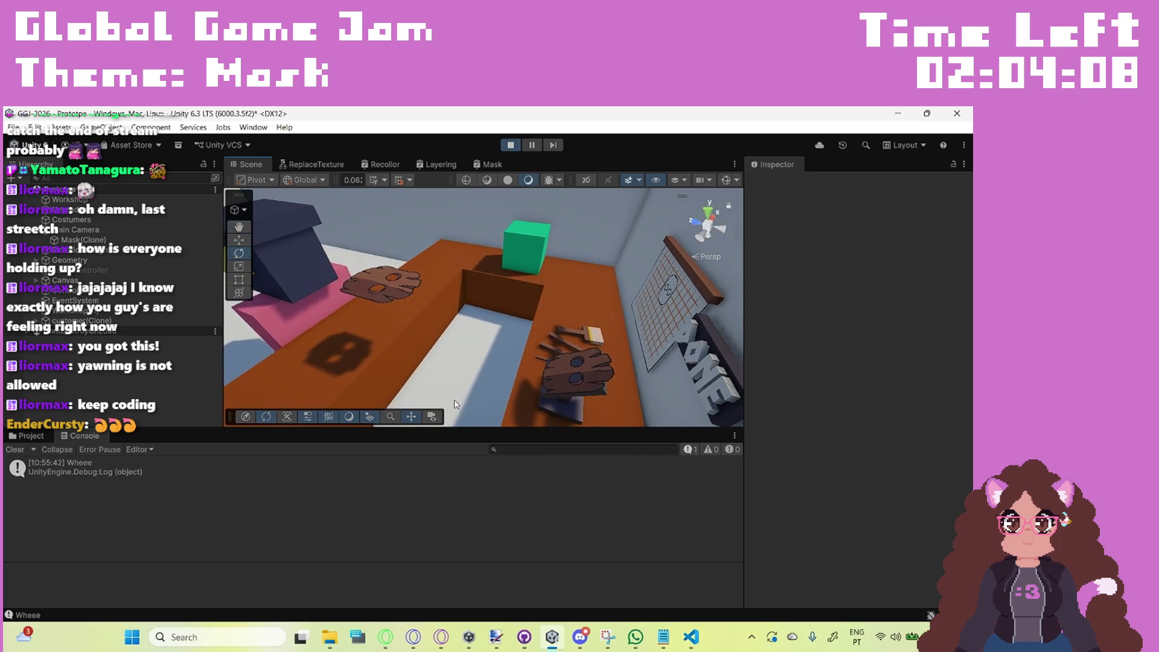
click(511, 148)
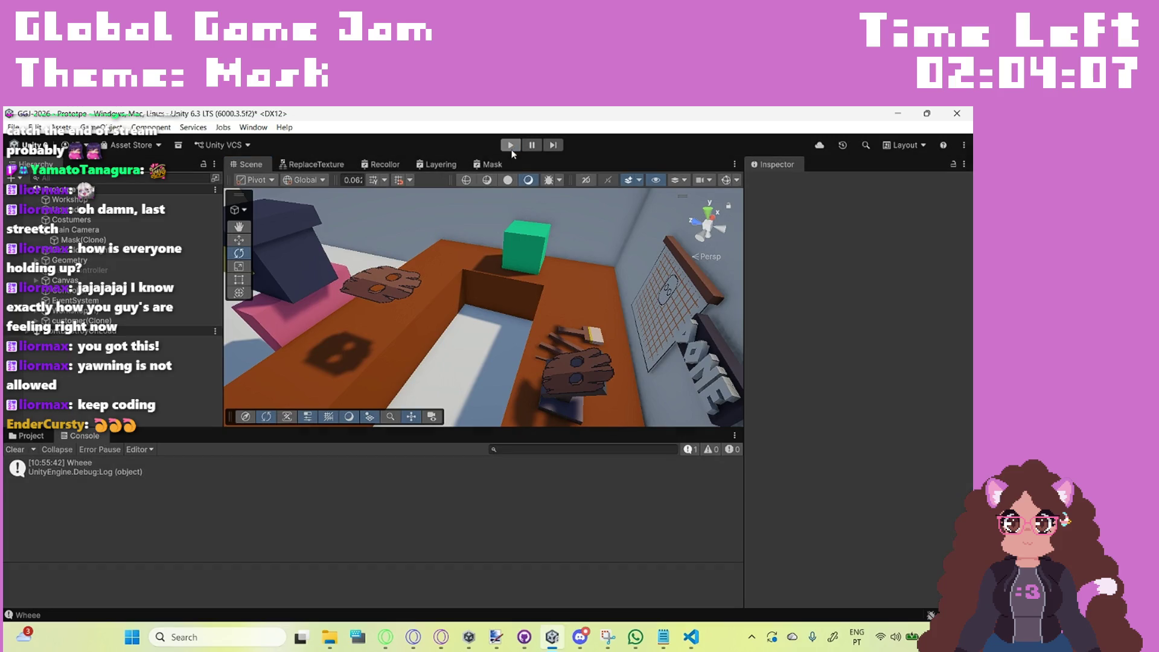
click(689, 642)
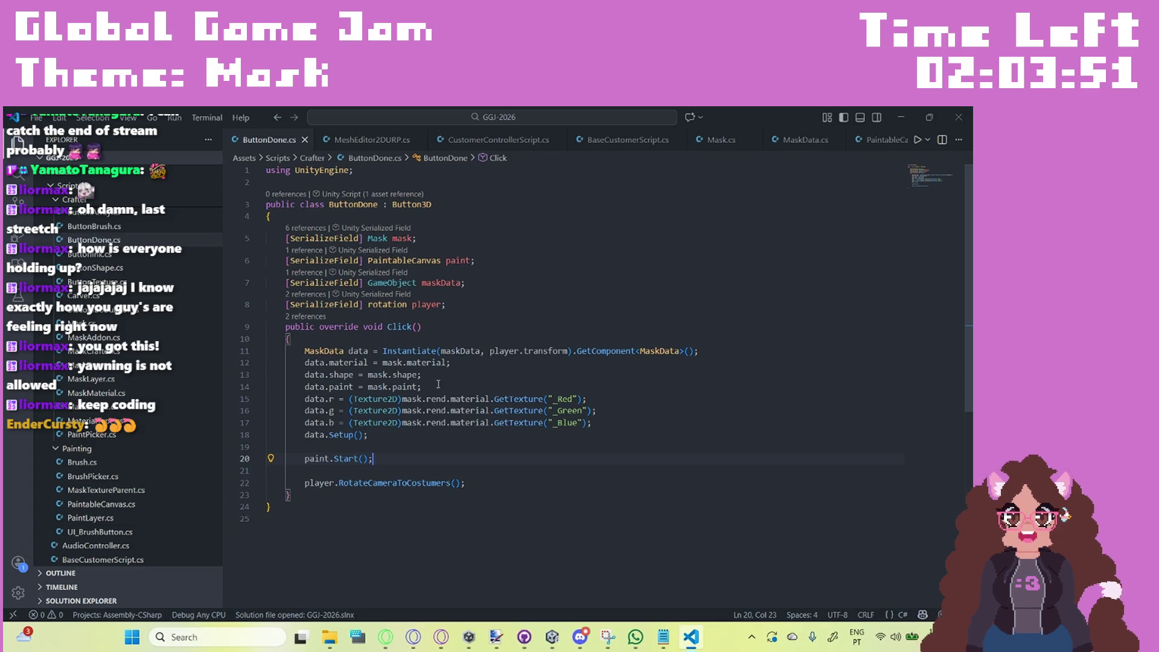
Step: Append .Clone() to mask.paint on the data.paint line, which triggers a CS1929 error
click(368, 387)
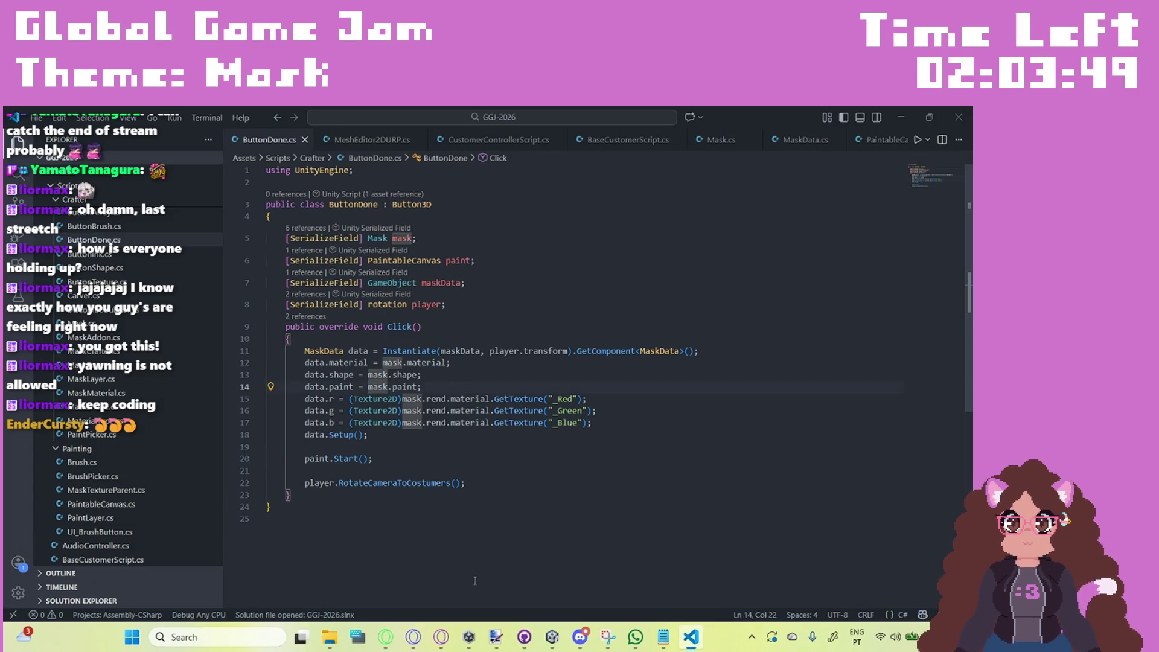
click(418, 390)
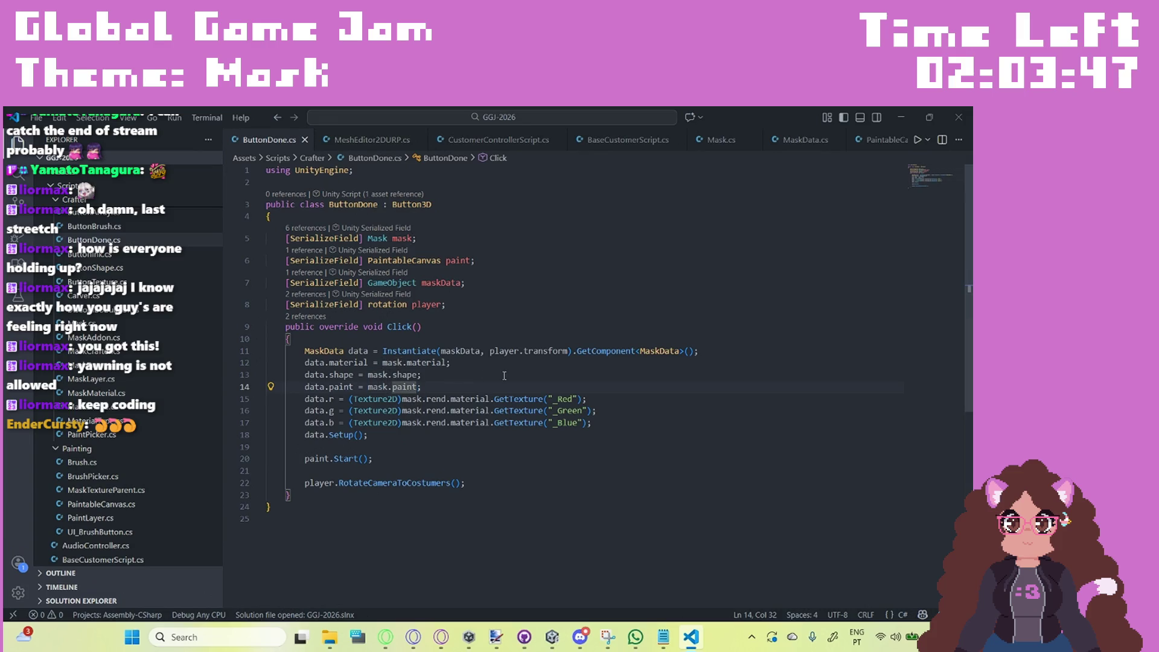
text(.clo)
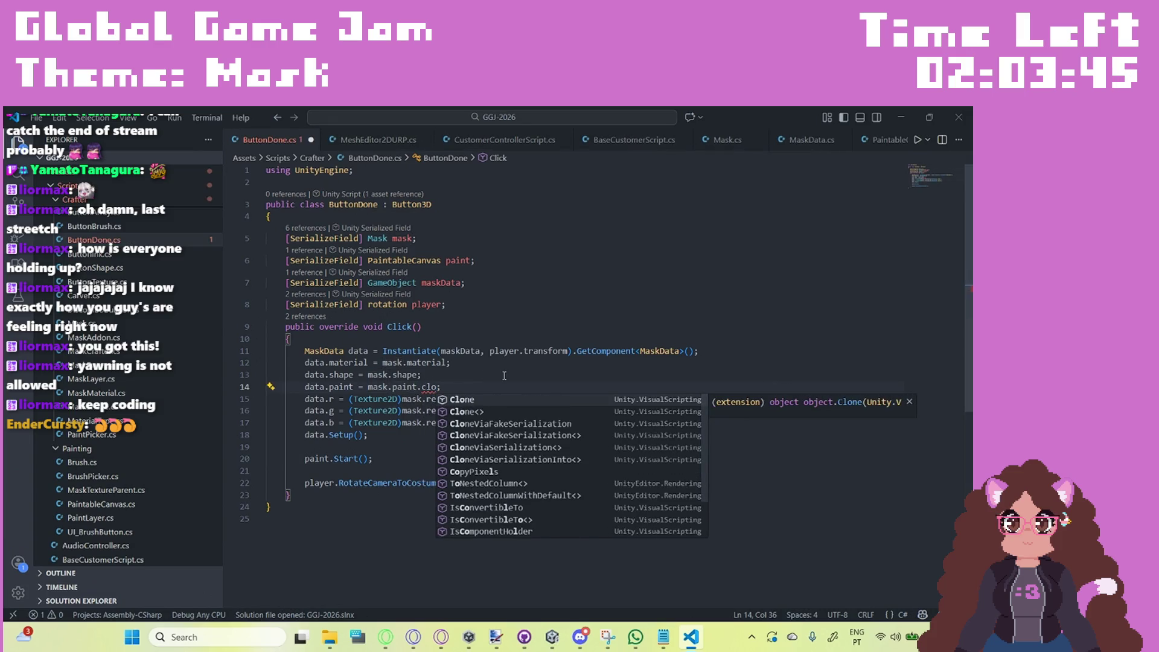
key(Tab)
text(()
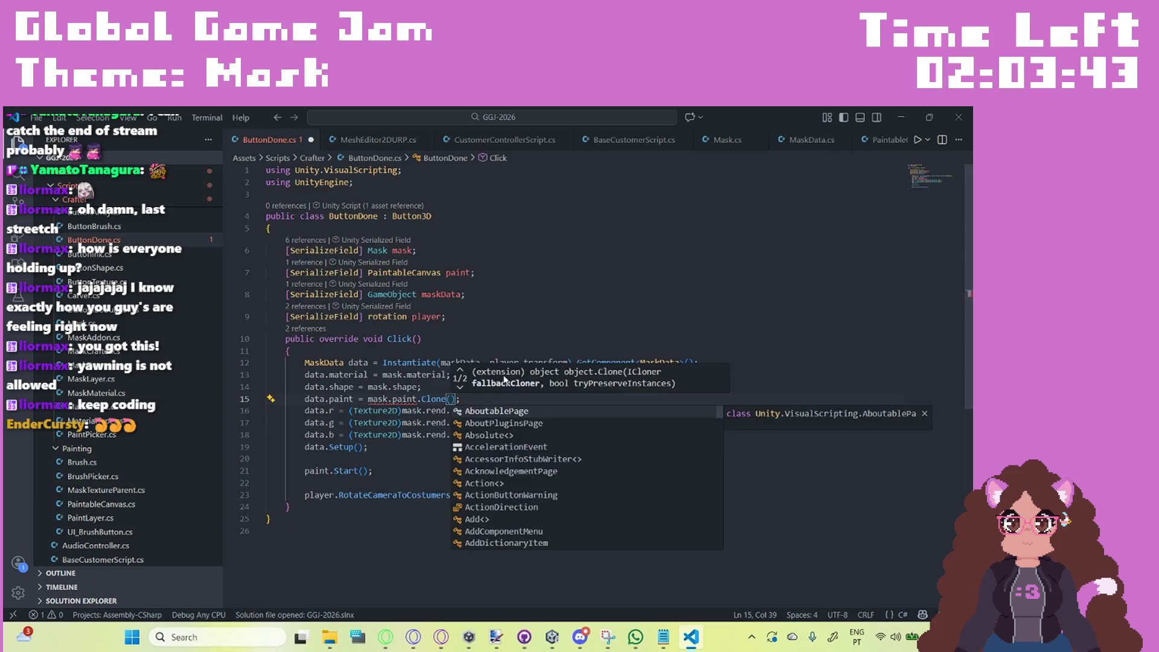
mouse_move(404, 396)
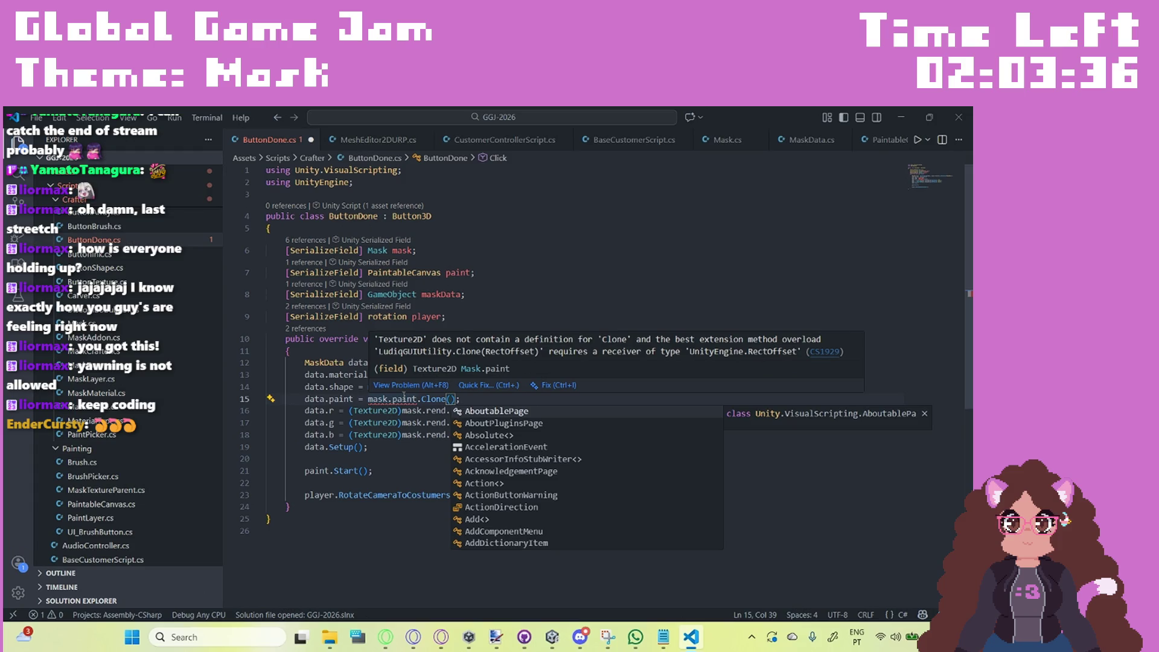
Step: Remove the failing Clone call and save ButtonDone.cs
key(BackSpace)
key(BackSpace)
key(BackSpace)
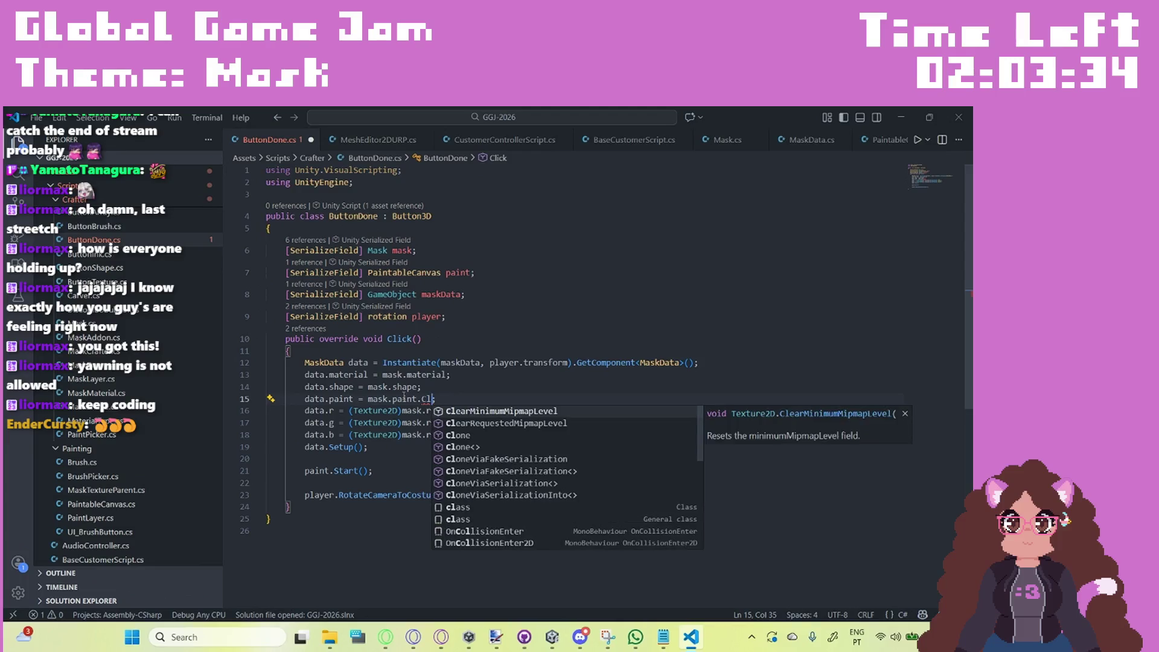
key(ctrl+s)
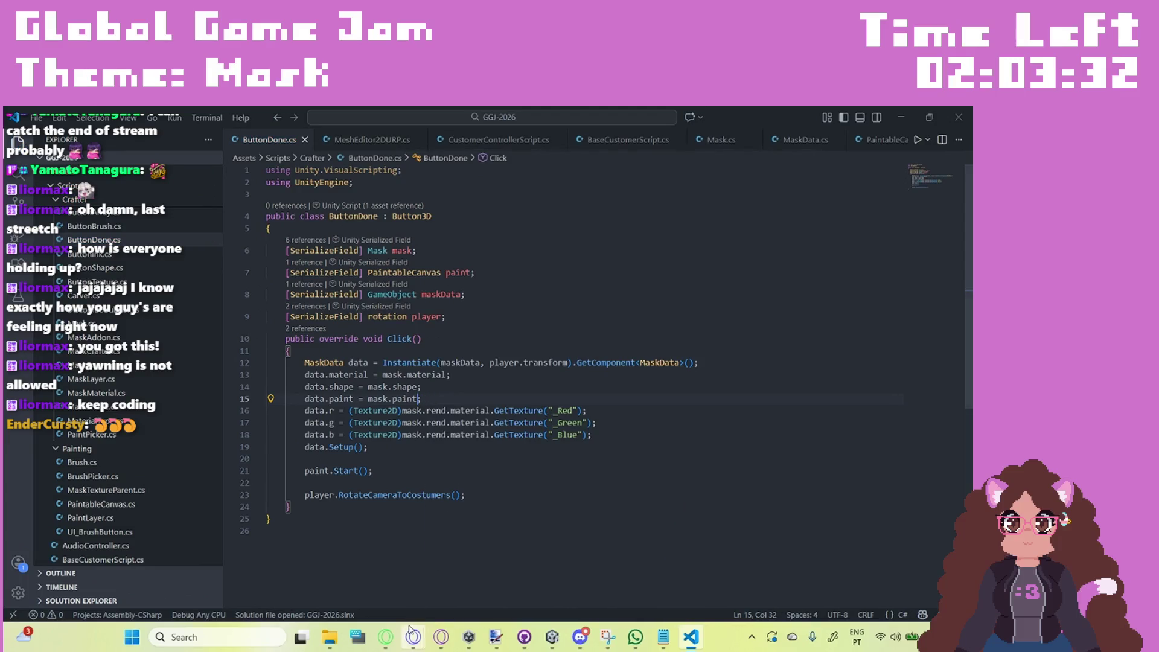
mouse_move(413, 637)
click(387, 552)
Step: Search Google for 'unity clone texture 2d' and read the 'Fastest way to copy a Texture2D' thread
click(809, 120)
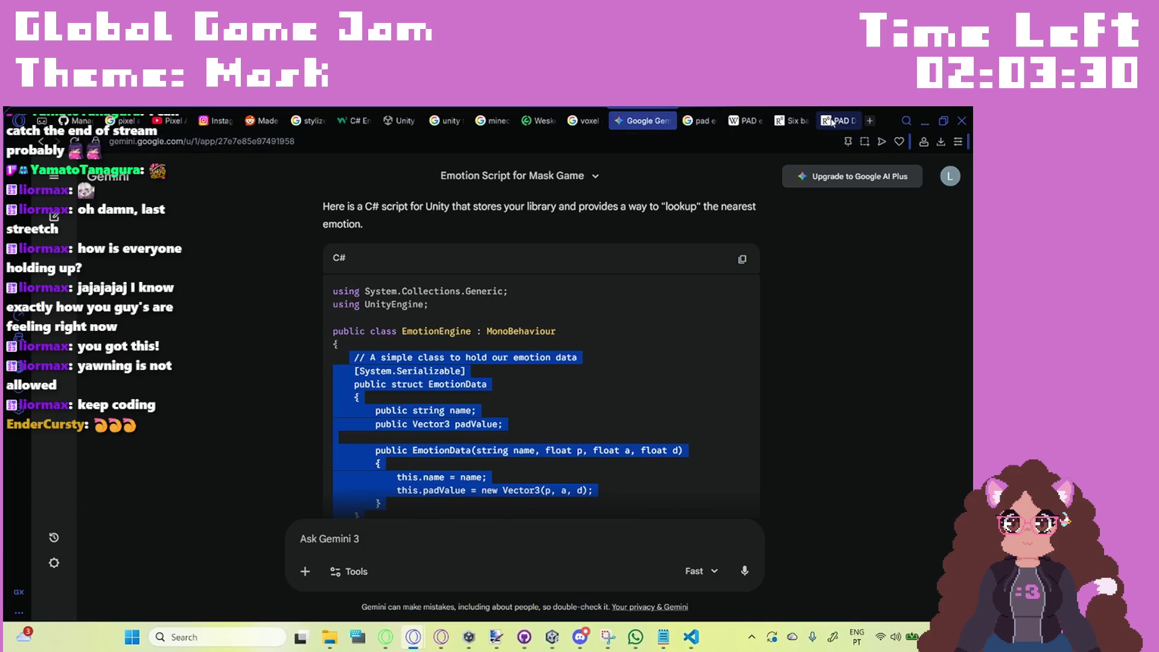
text(unity)
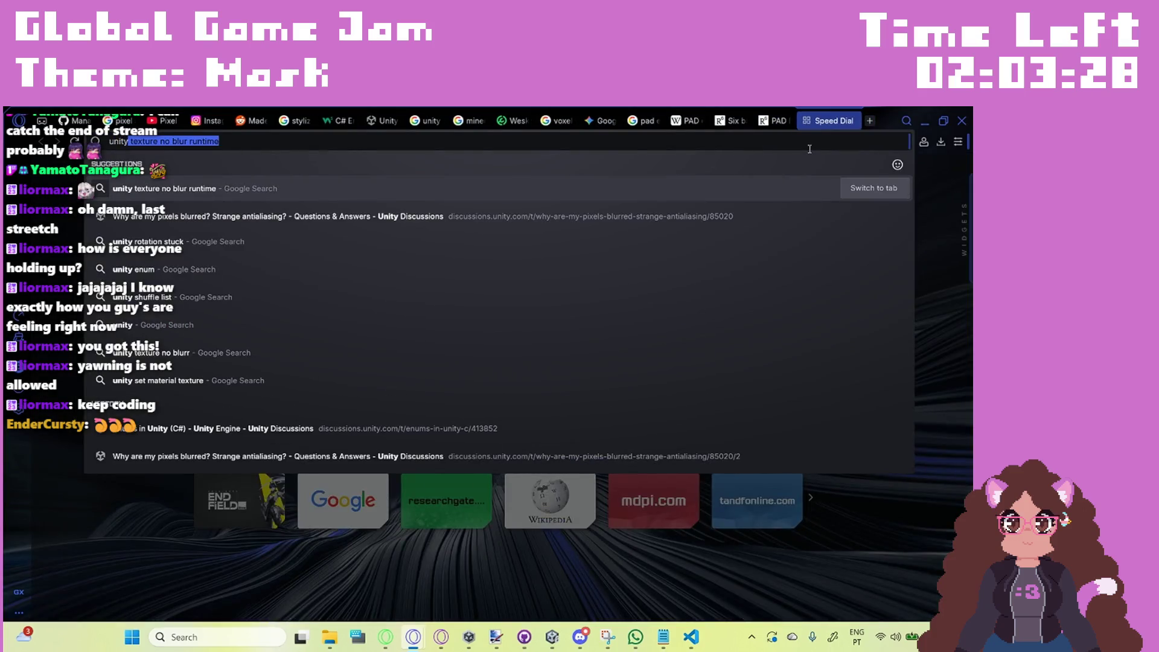
text( clone text)
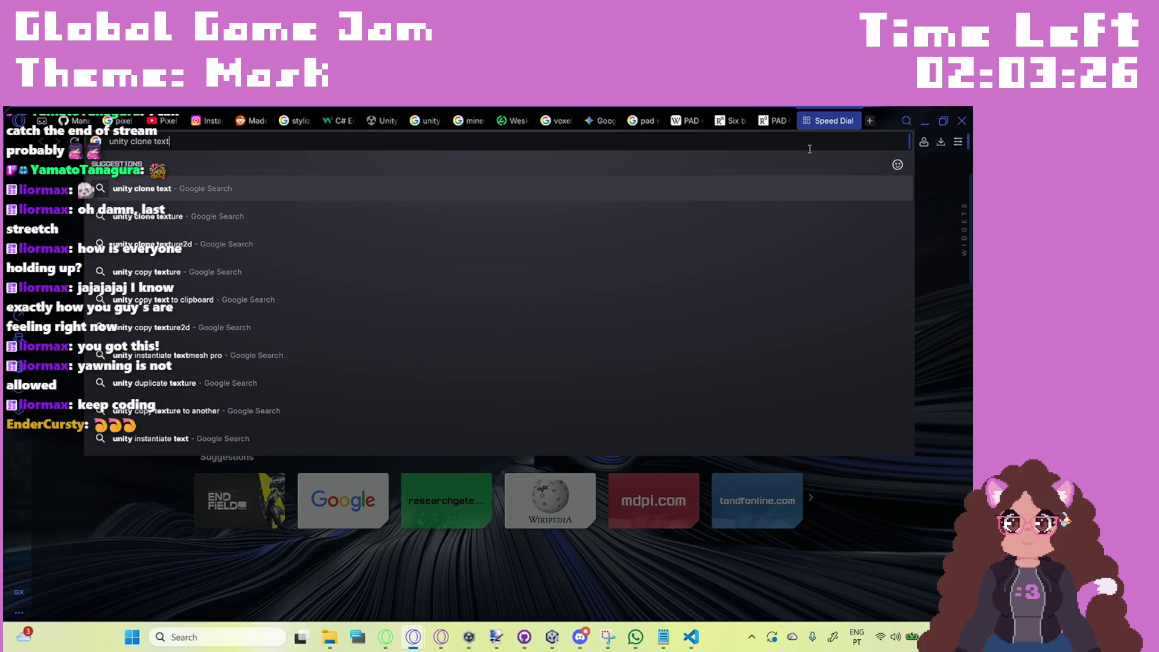
text(ure 2d)
key(Return)
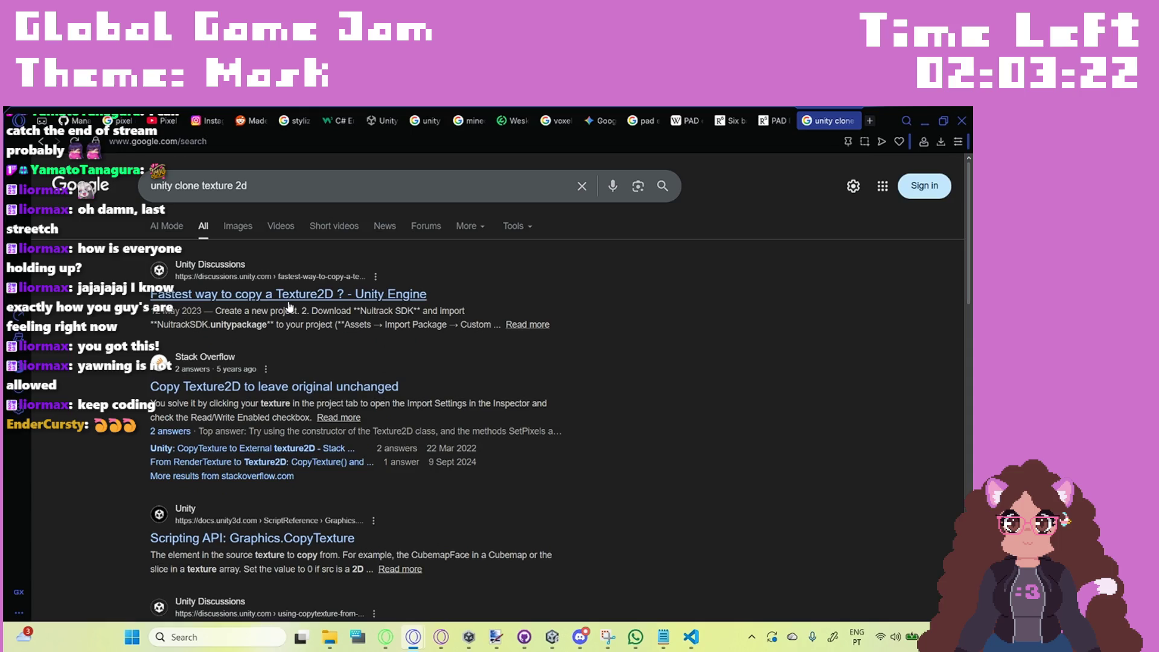
click(295, 303)
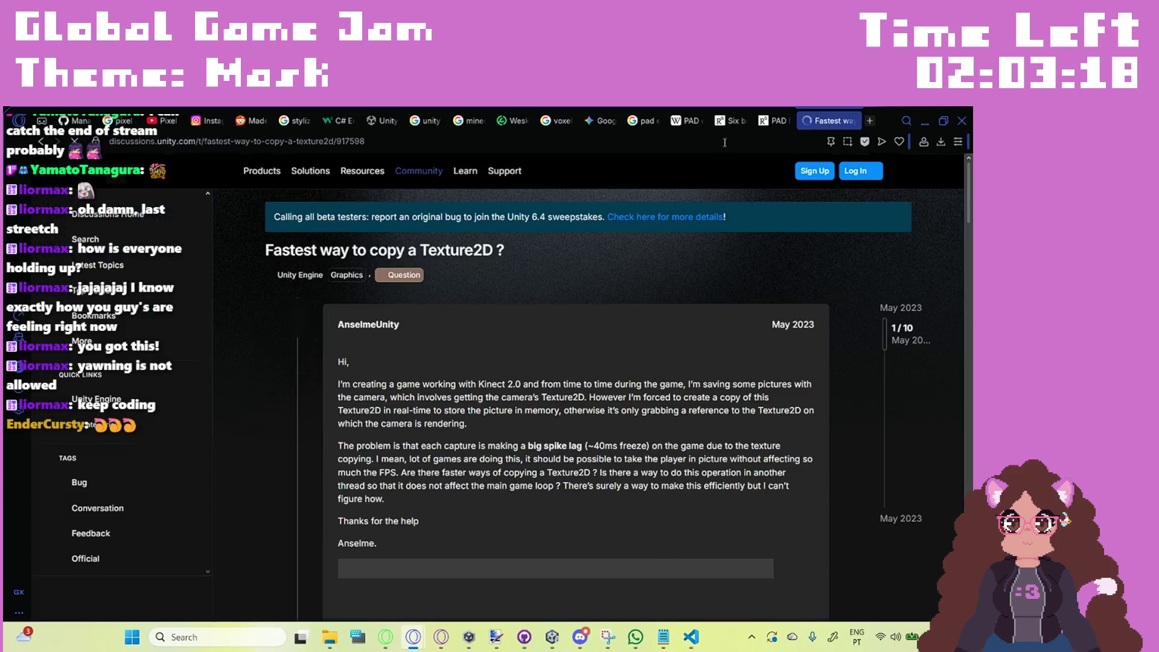
scroll(753, 381, down, 3)
scroll(752, 377, down, 4)
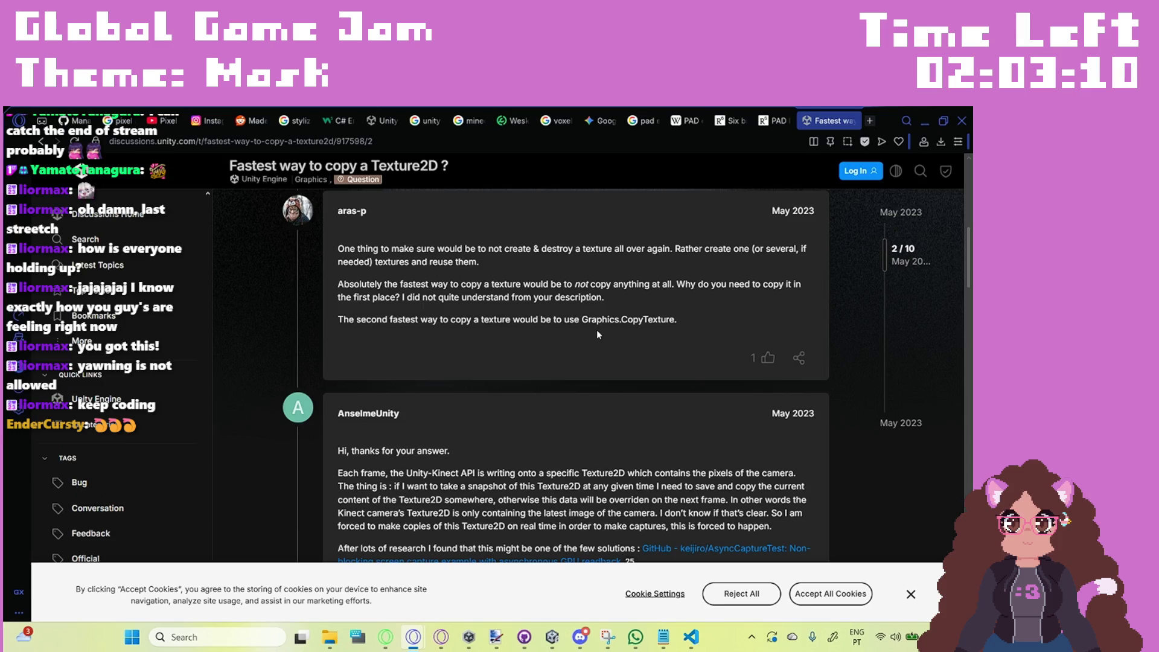
scroll(597, 335, down, 4)
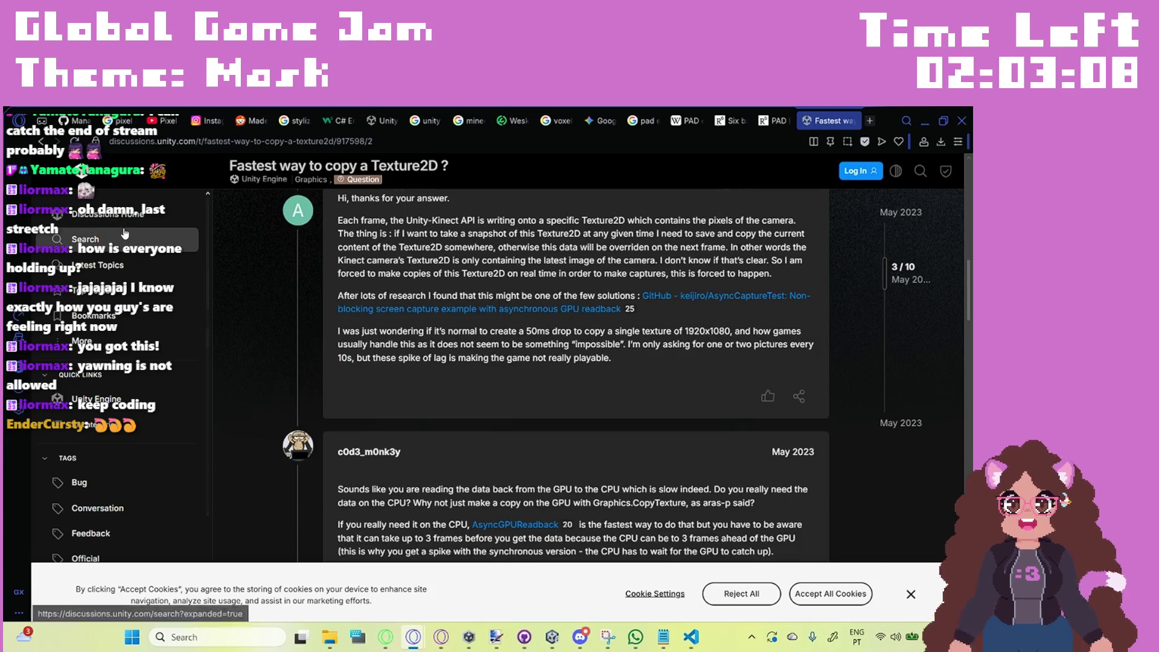
Step: Return to the results and open the Graphics.CopyTexture scripting reference
click(41, 145)
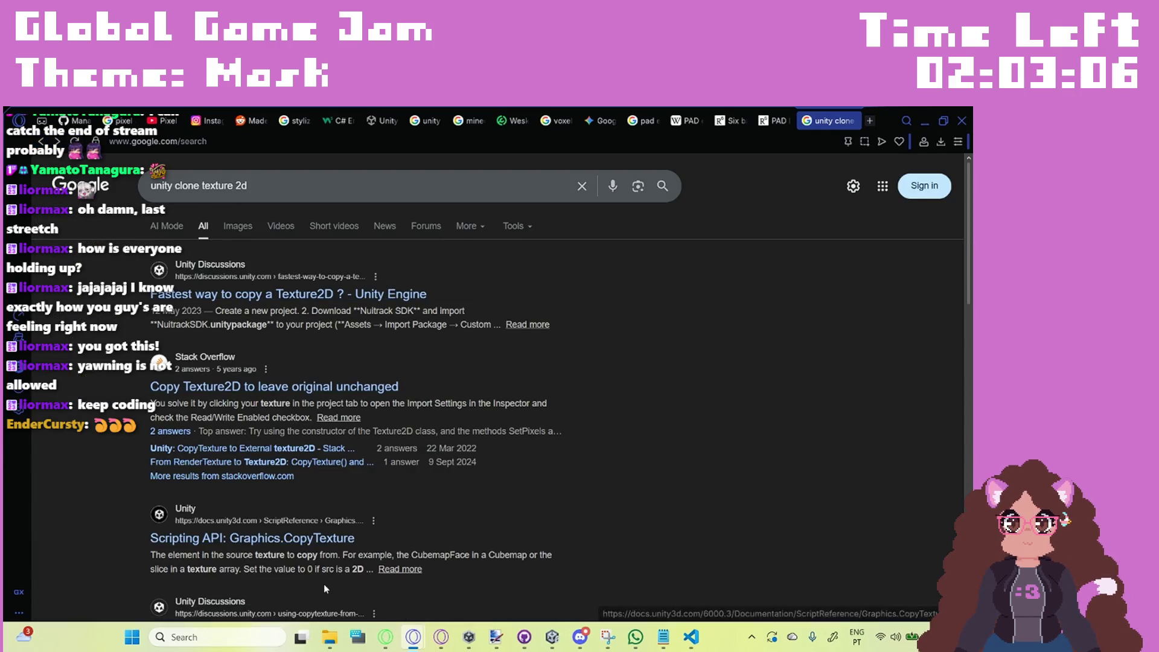
click(312, 543)
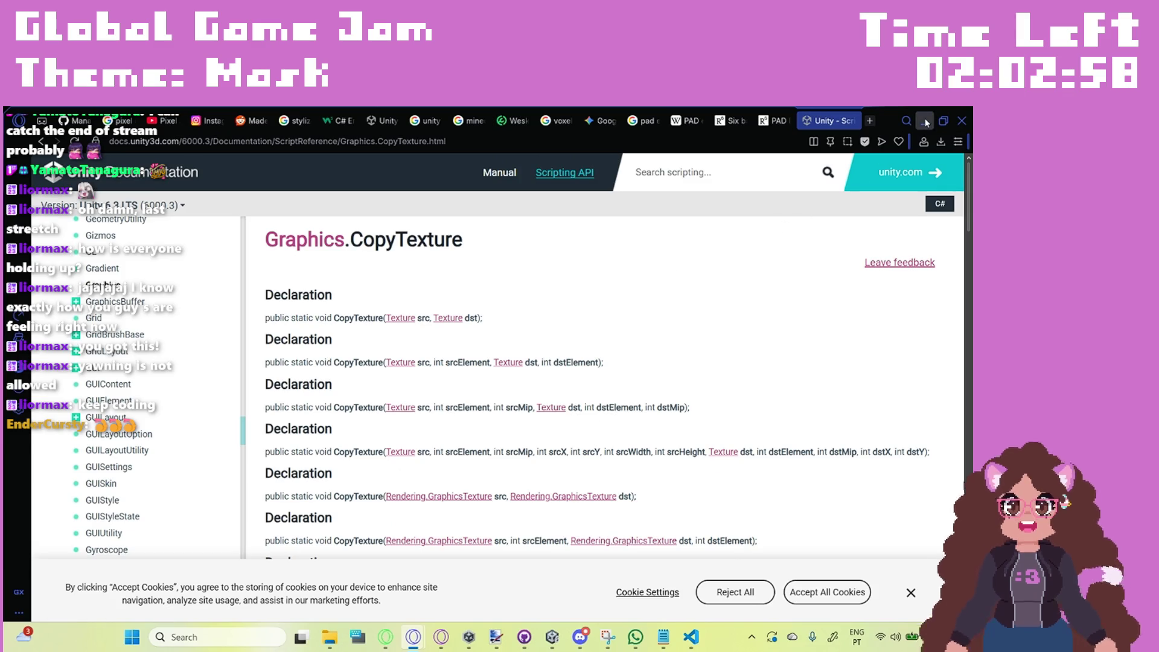
key(alt+Tab)
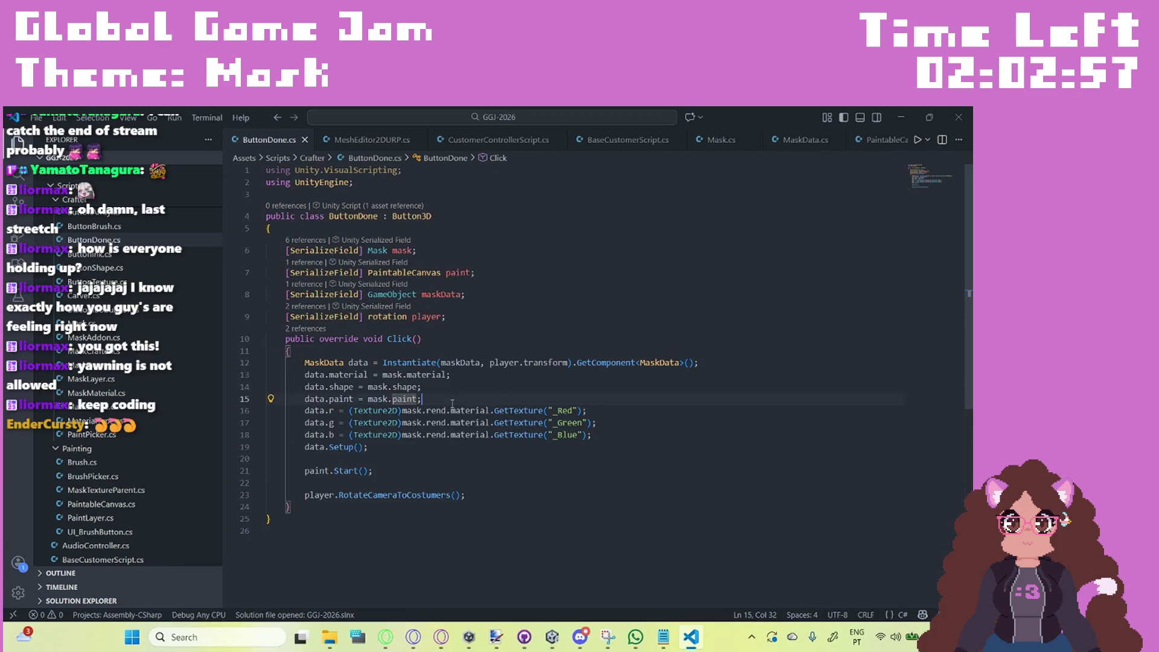
Step: Replace mask.paint with new Texture2D(64, 64) on line 15 and add a blank line below
key(ctrl+shift+Left)
key(ctrl+shift+Left)
key(ctrl+shift+Left)
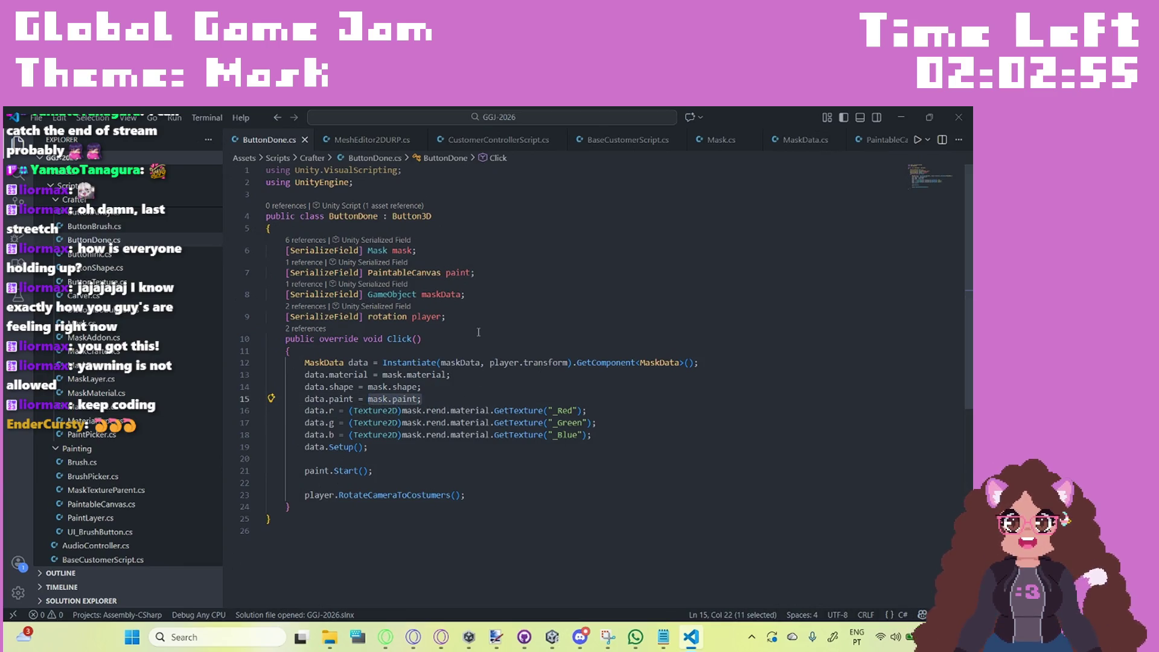
text(new Texture)
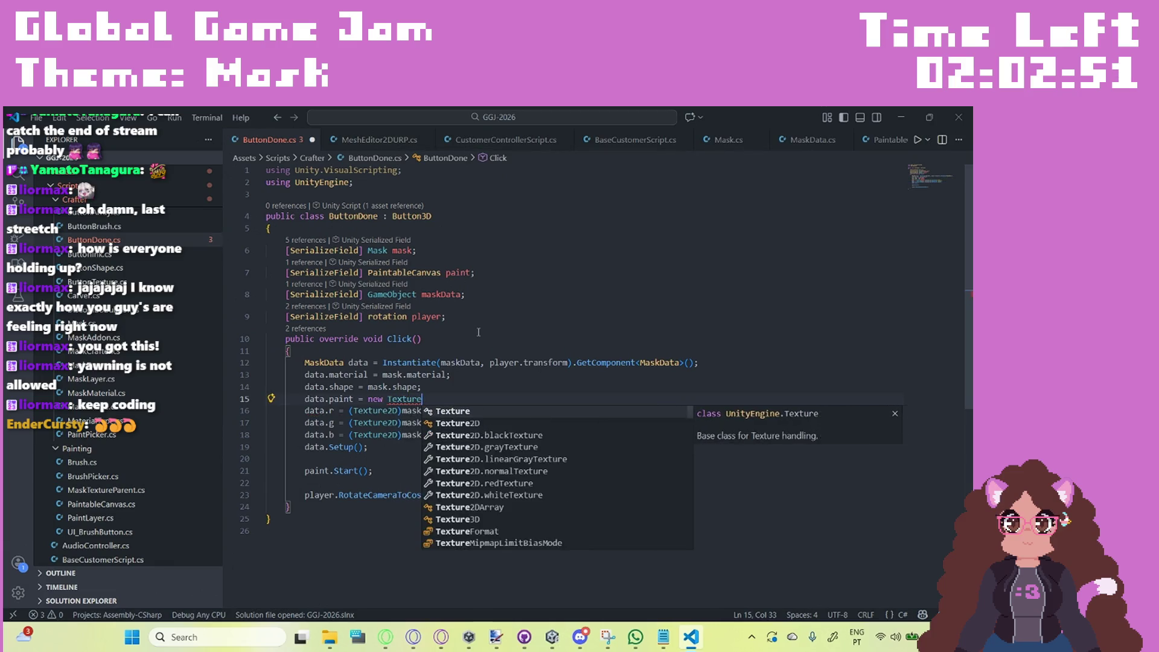
text(2)
text(D)
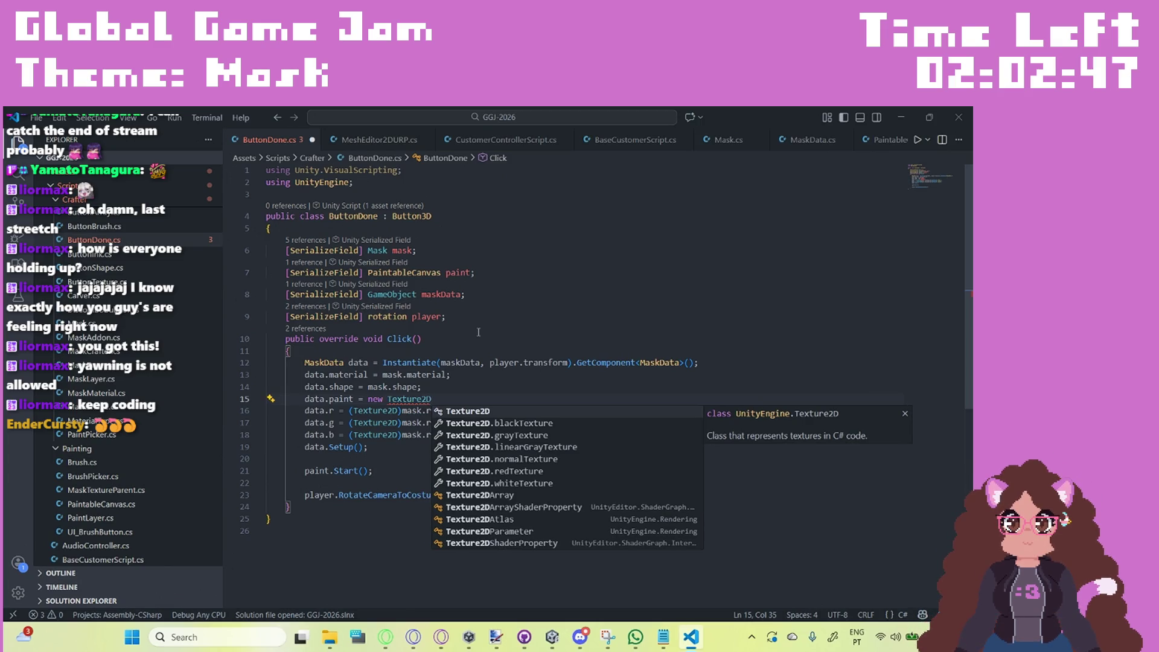
text(;)
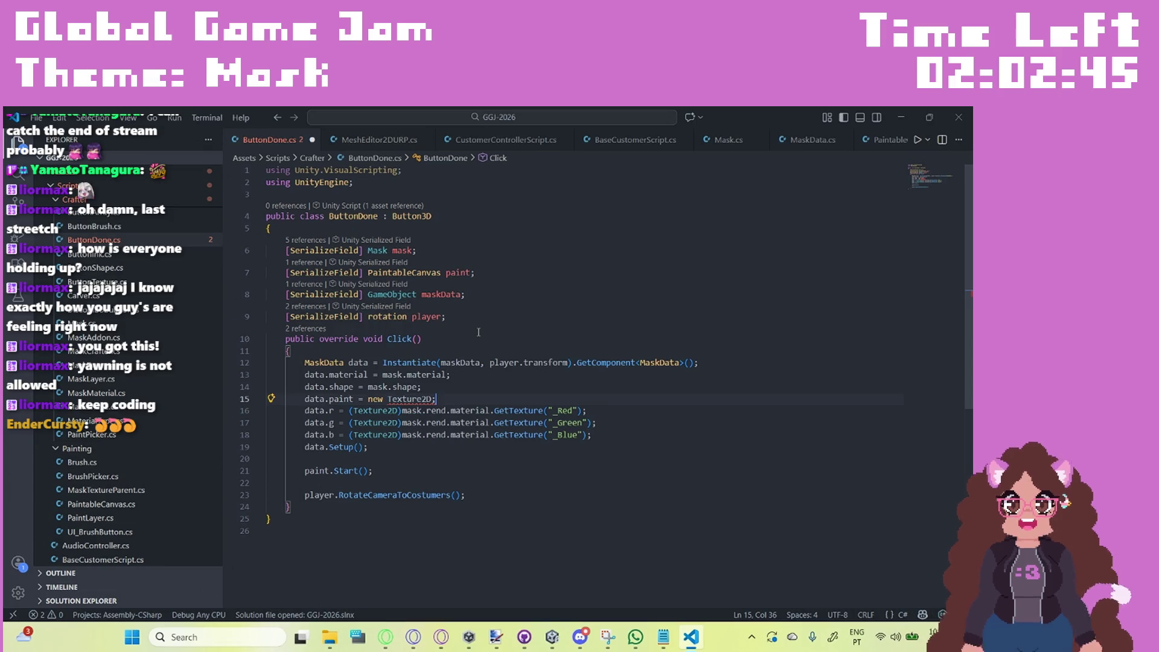
key(Left)
text(()
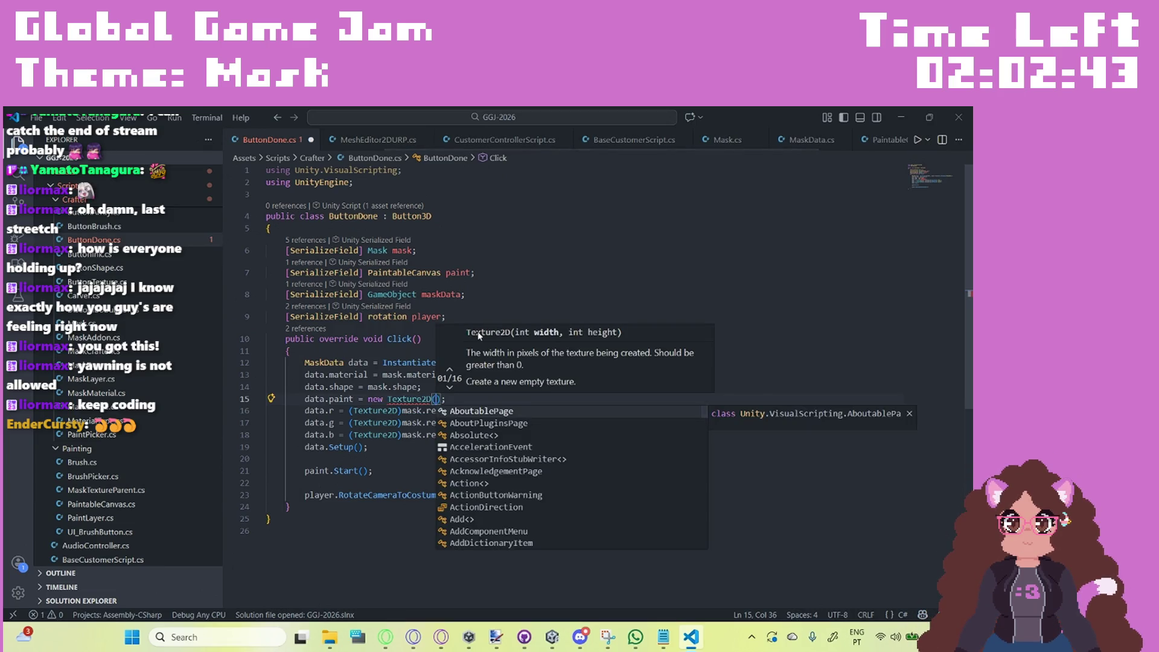
text(64, 64)
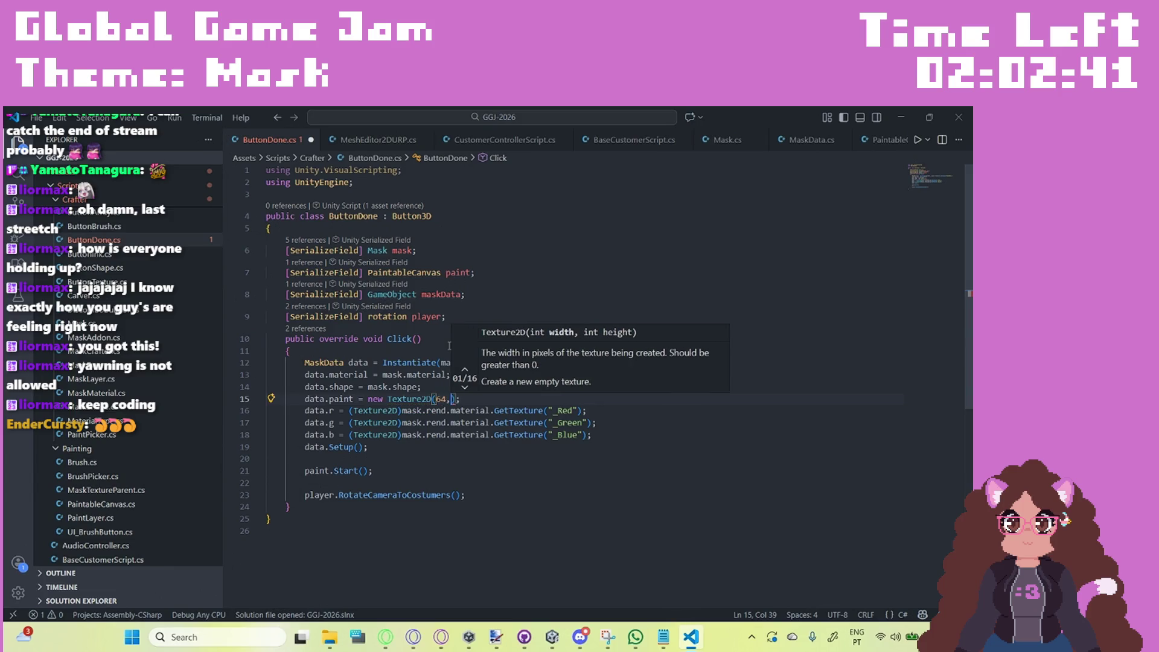
click(494, 398)
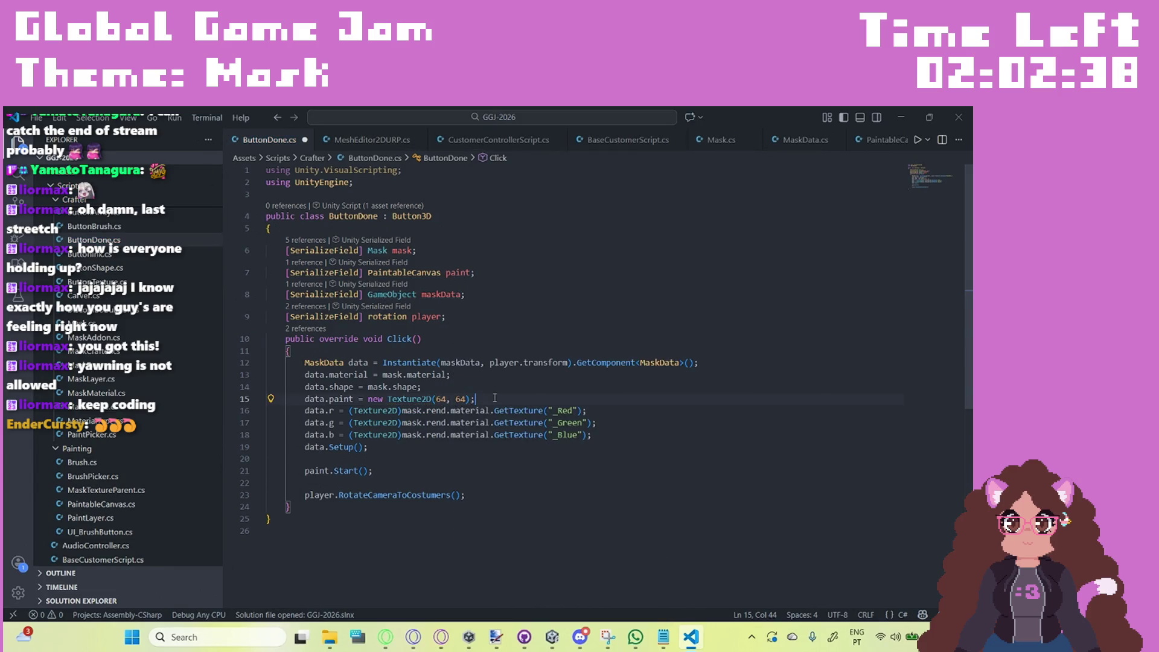
key(Return)
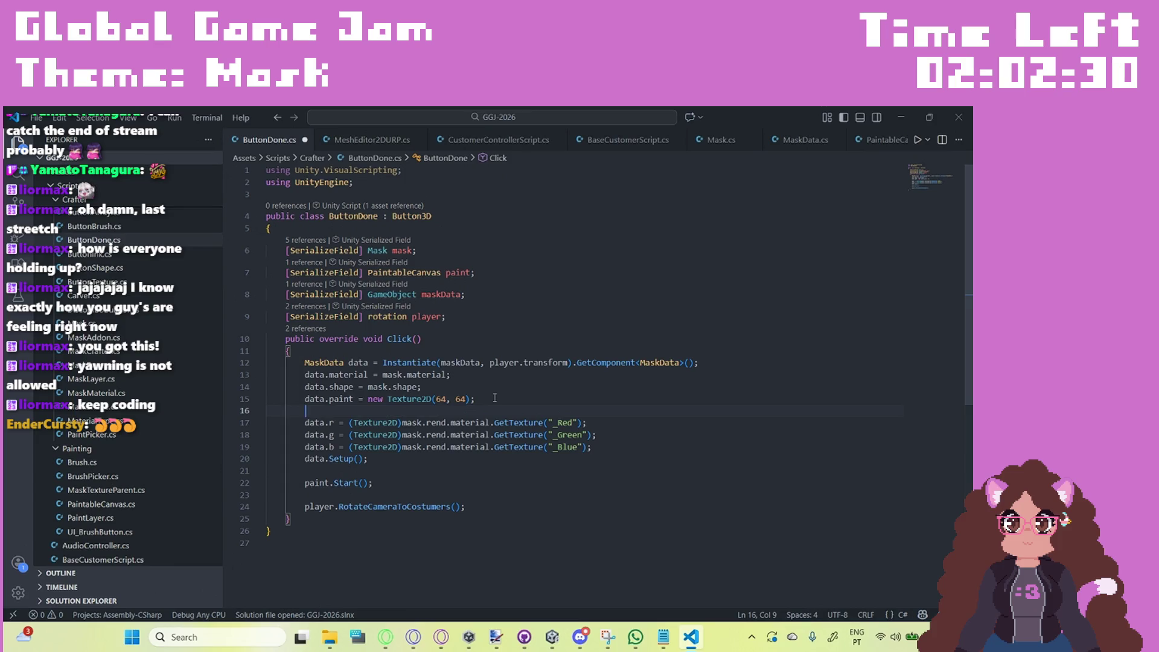
Step: Add Graphics.CopyTexture(mask.paint, data.paint); on line 16, save, and return to Unity
text(Cop)
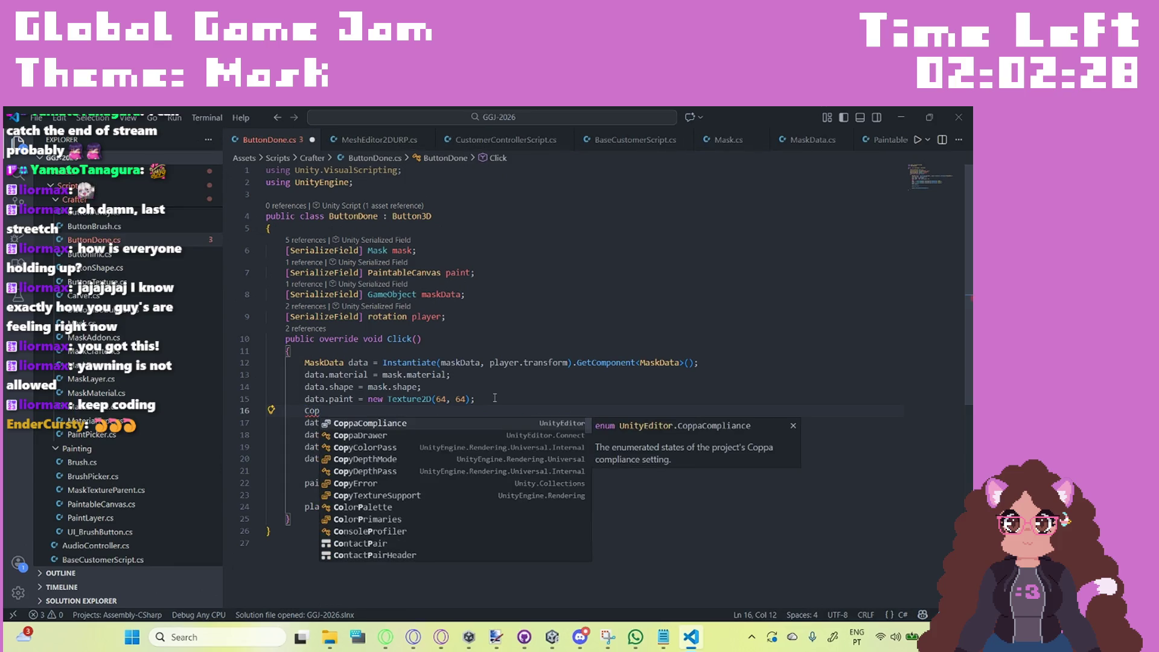
text(yTe)
key(BackSpace)
key(BackSpace)
key(BackSpace)
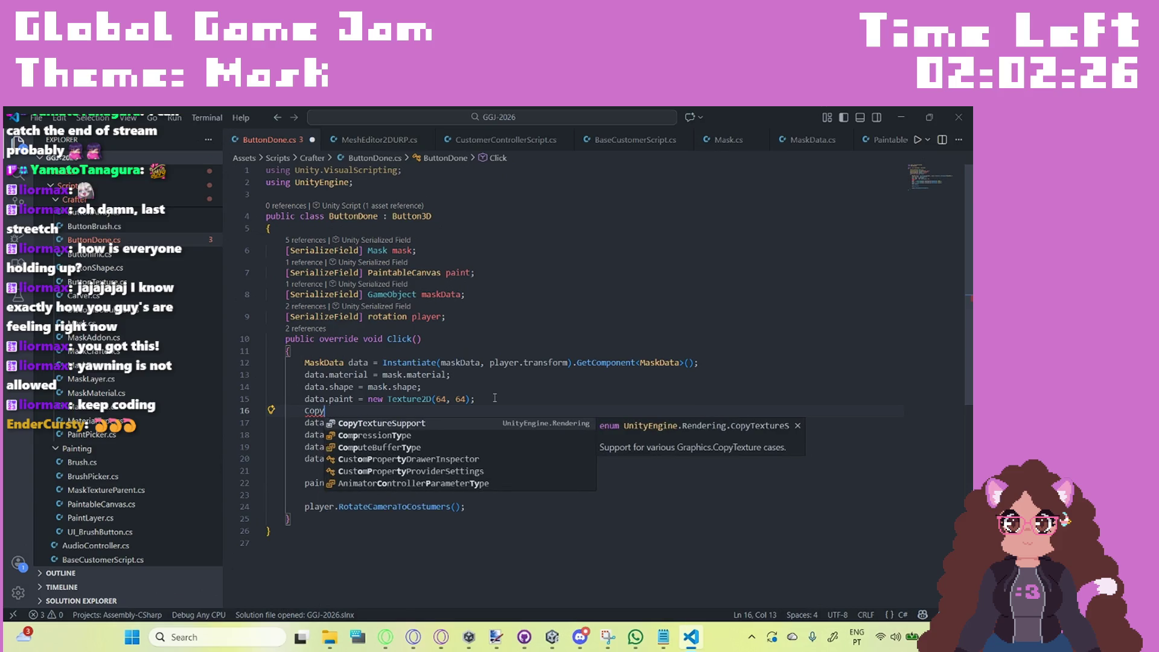
text(Gra)
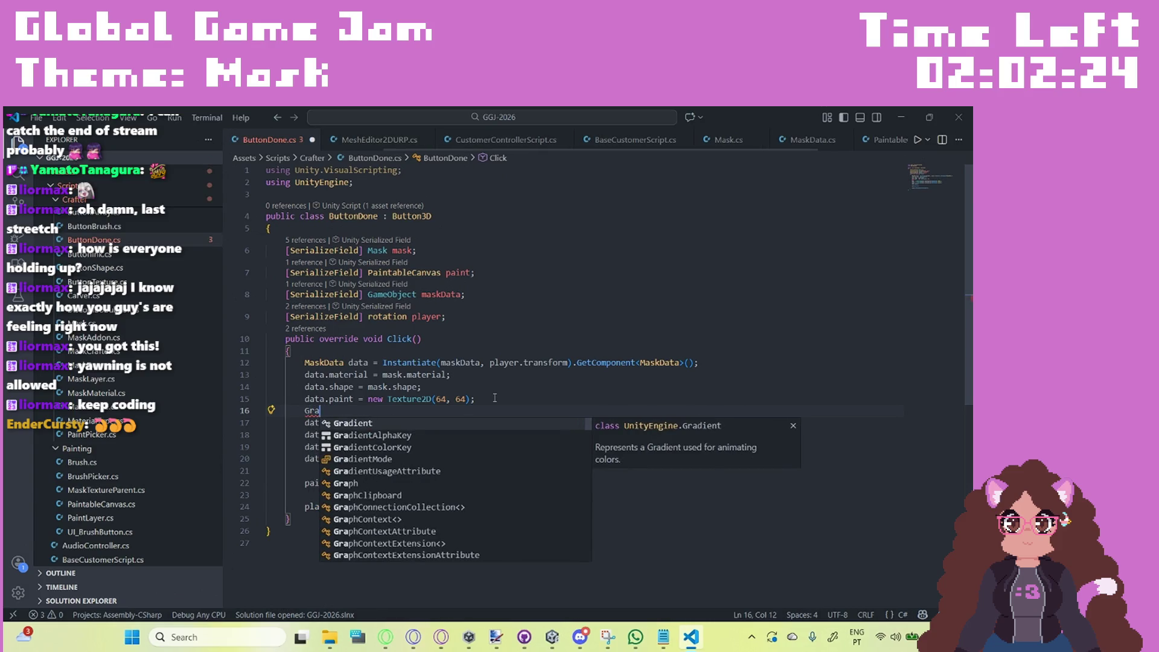
text(phics.cop)
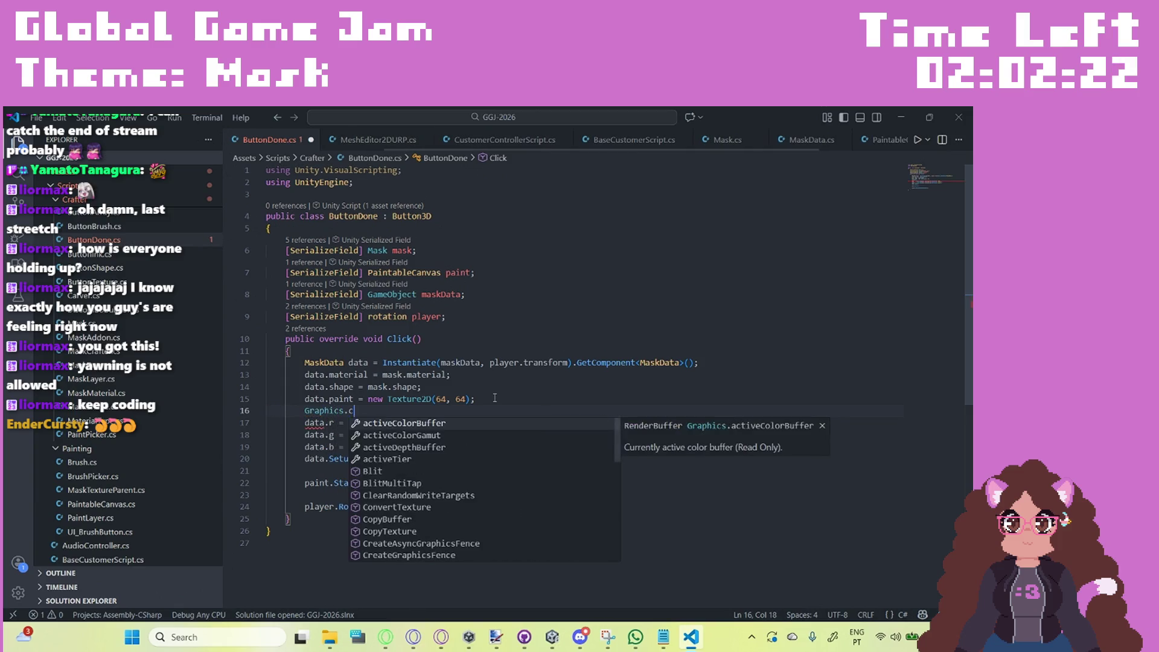
key(Down)
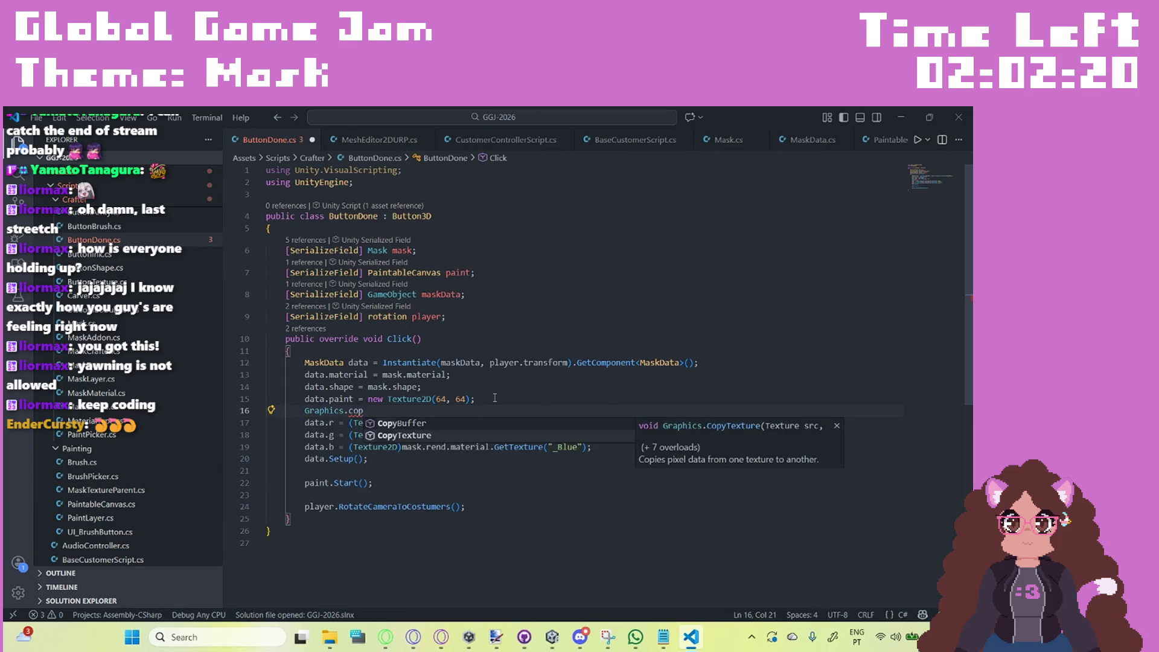
key(Tab)
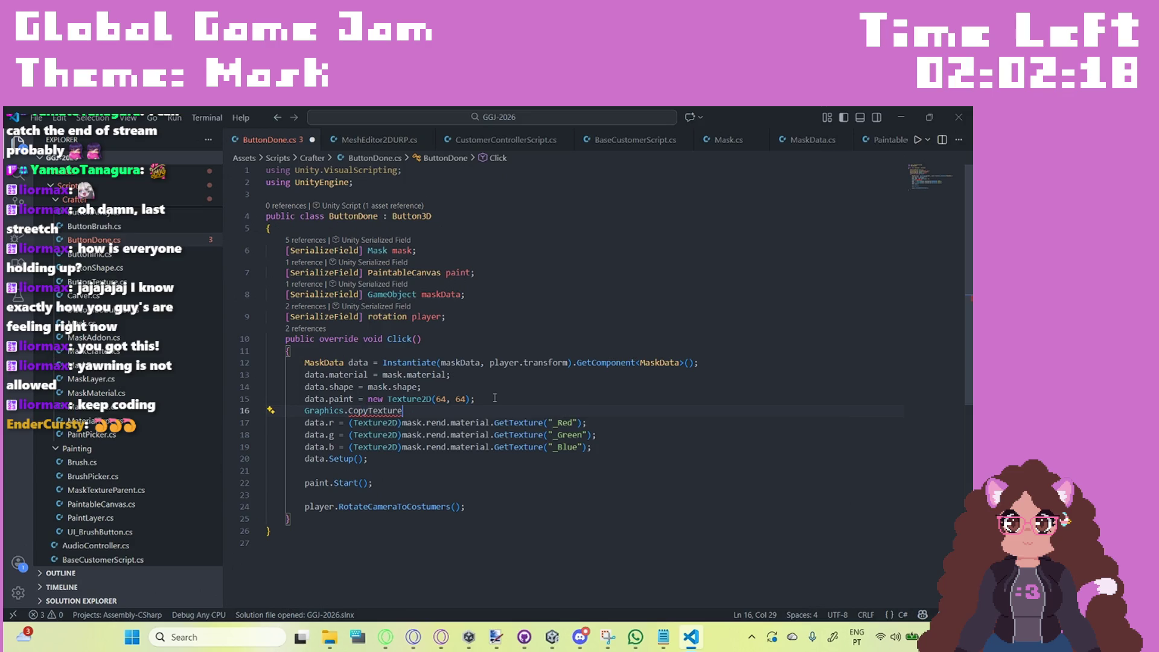
text(()
text(data.r = (Texture2D)mask.rend.material.GetTexture("_Red");)
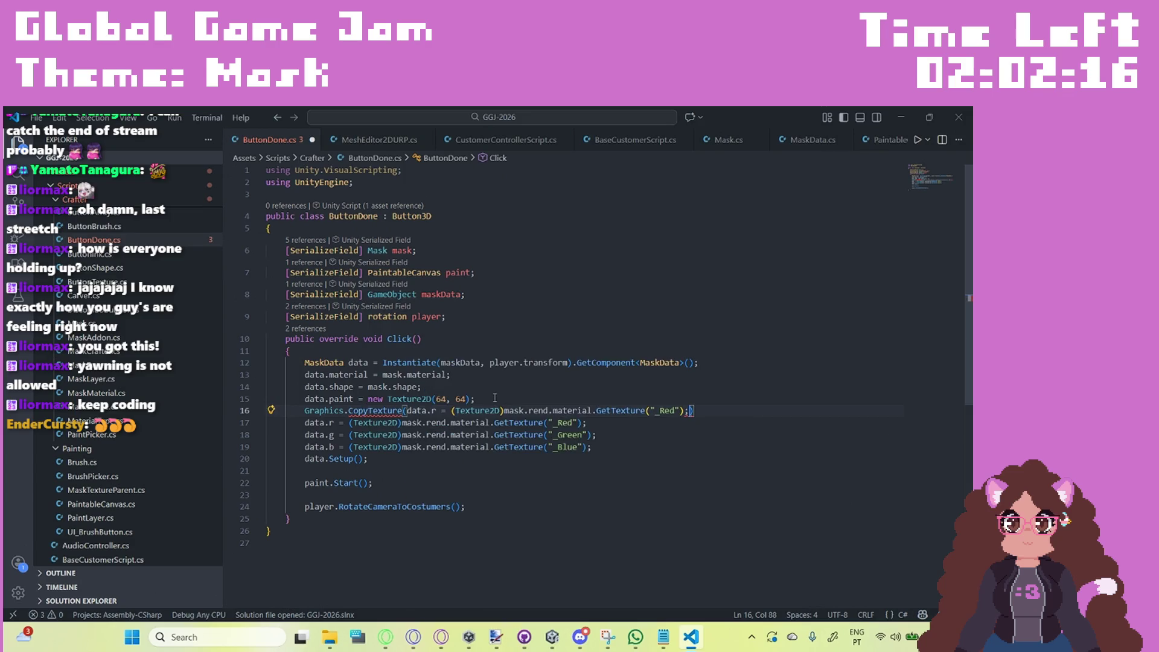
key(ctrl+z)
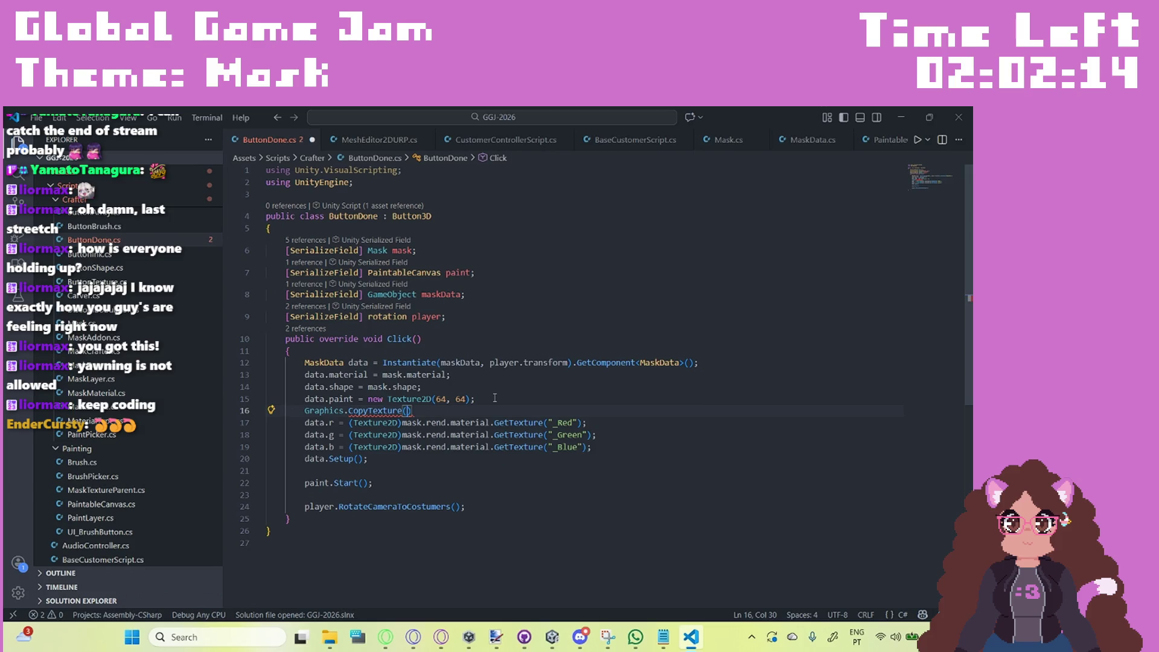
text(mask.pai)
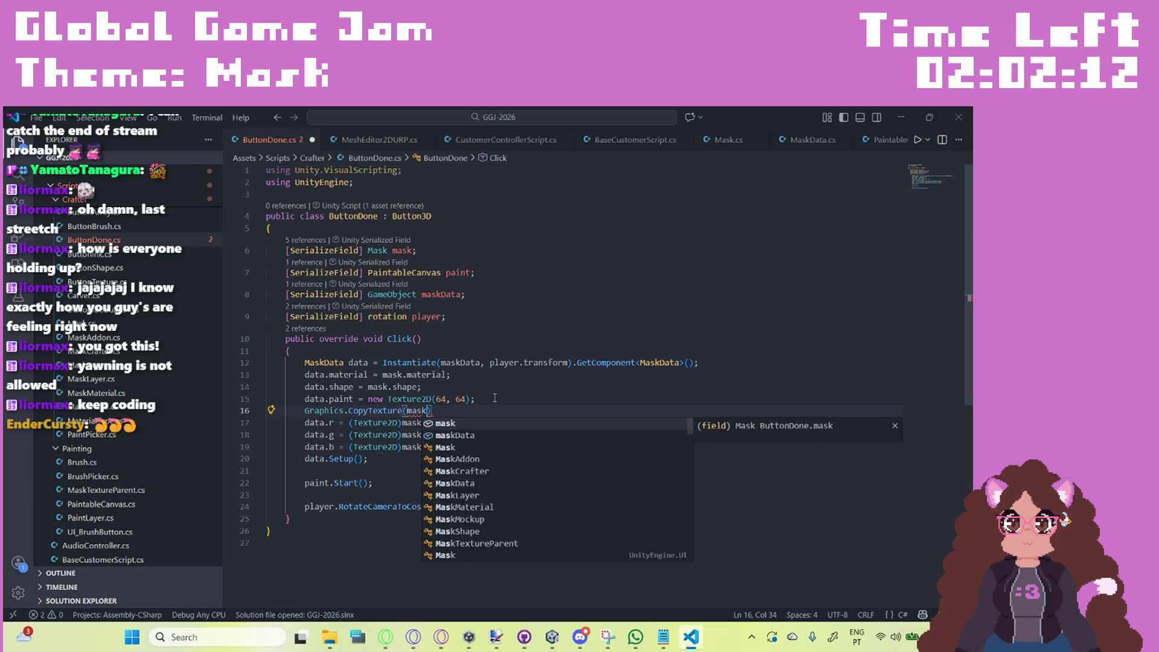
text(nt, )
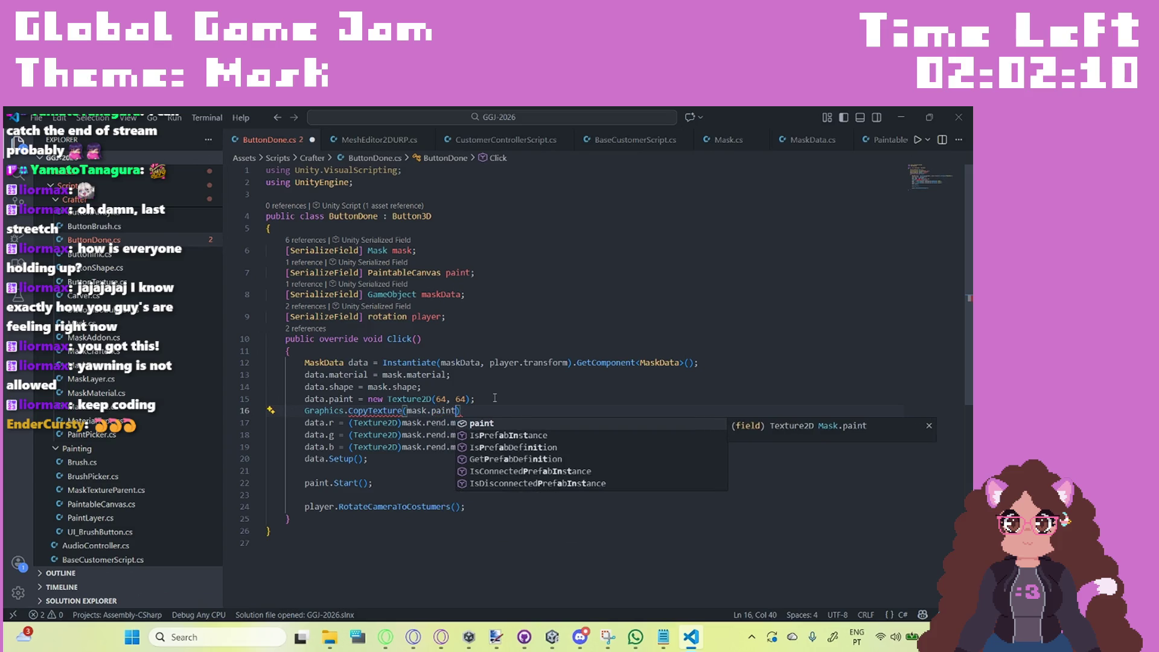
text(data.p)
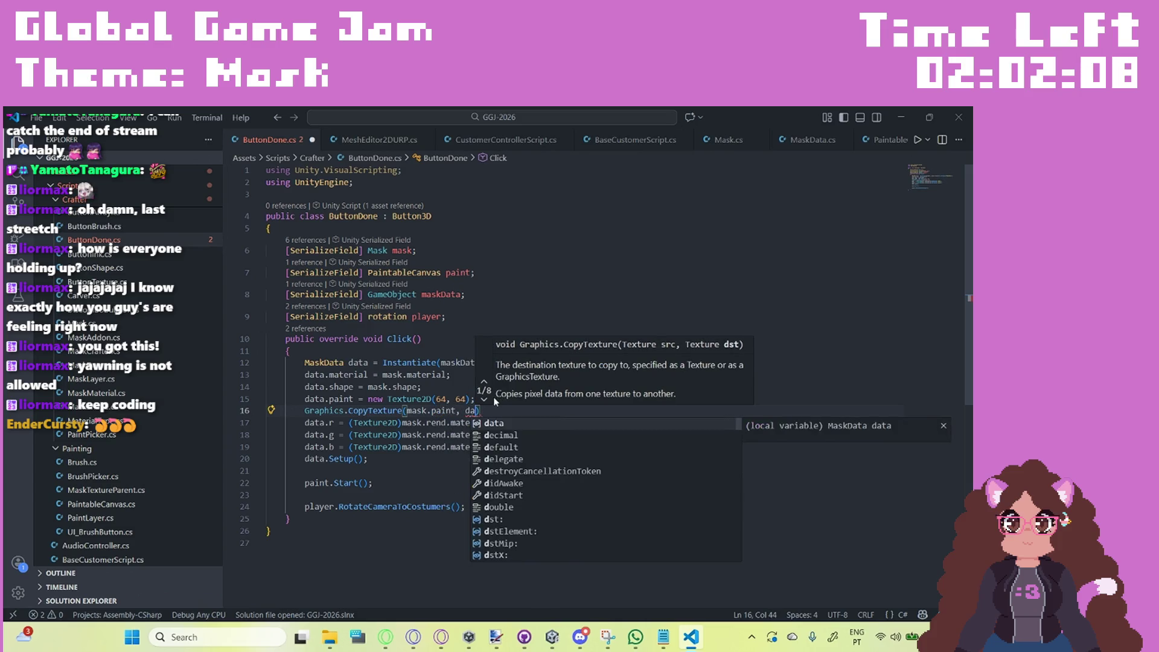
text(aint);)
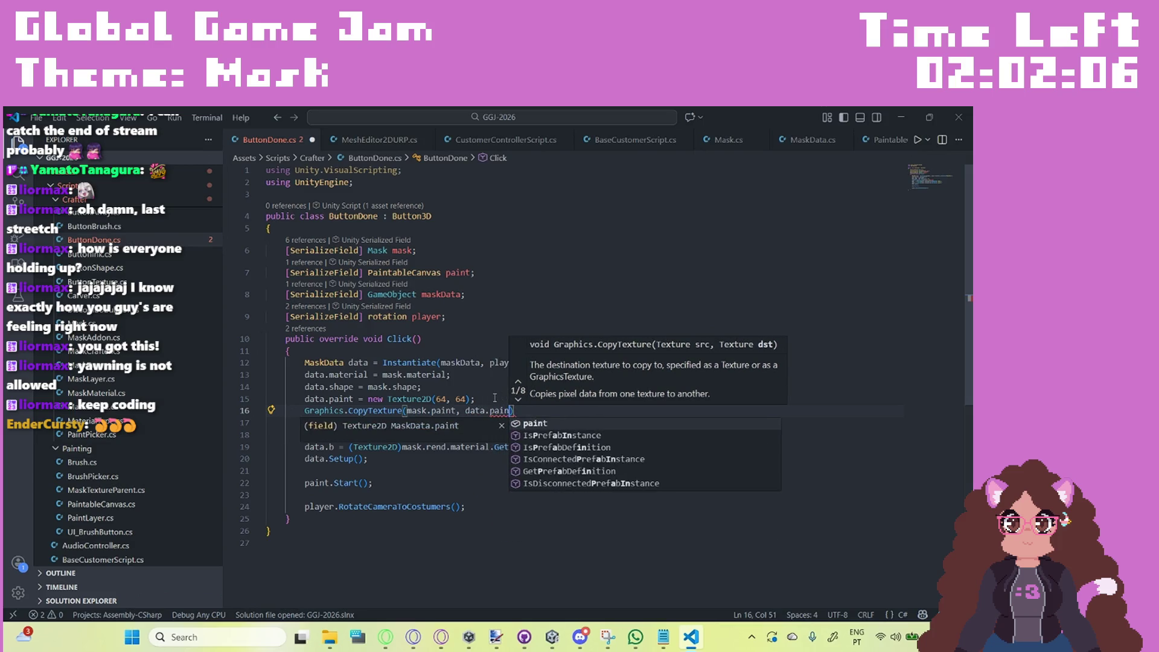
key(ctrl+s)
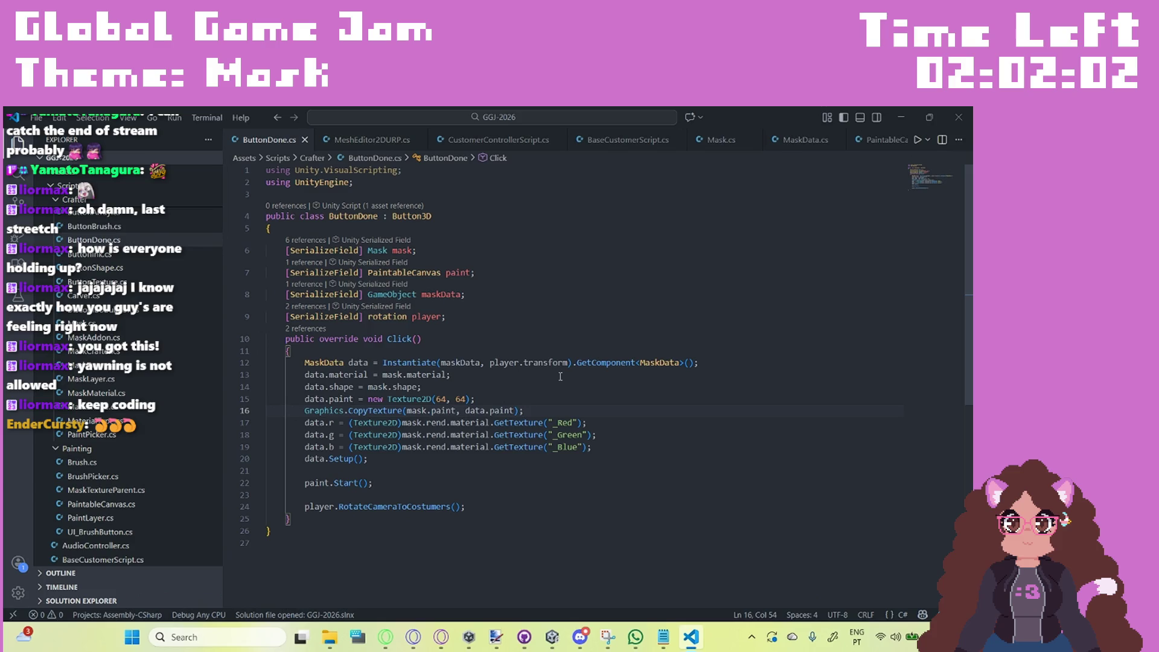
click(551, 637)
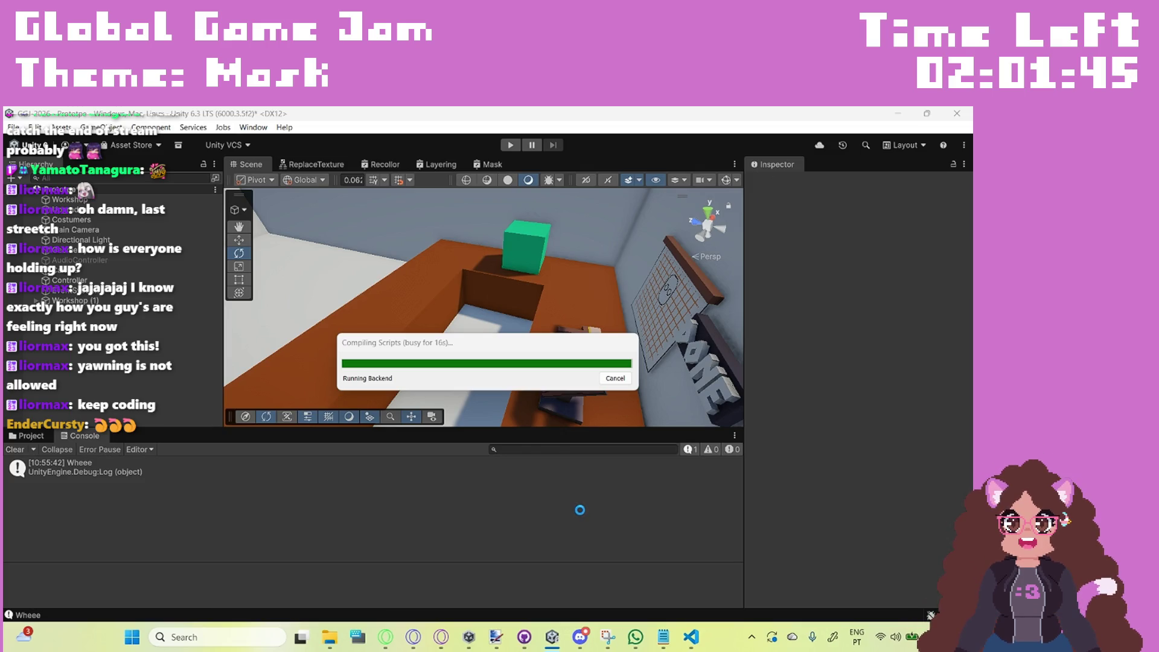
Step: View #general in the Mahjong Cat's Moonlit Den Discord server, then minimize Discord
click(580, 637)
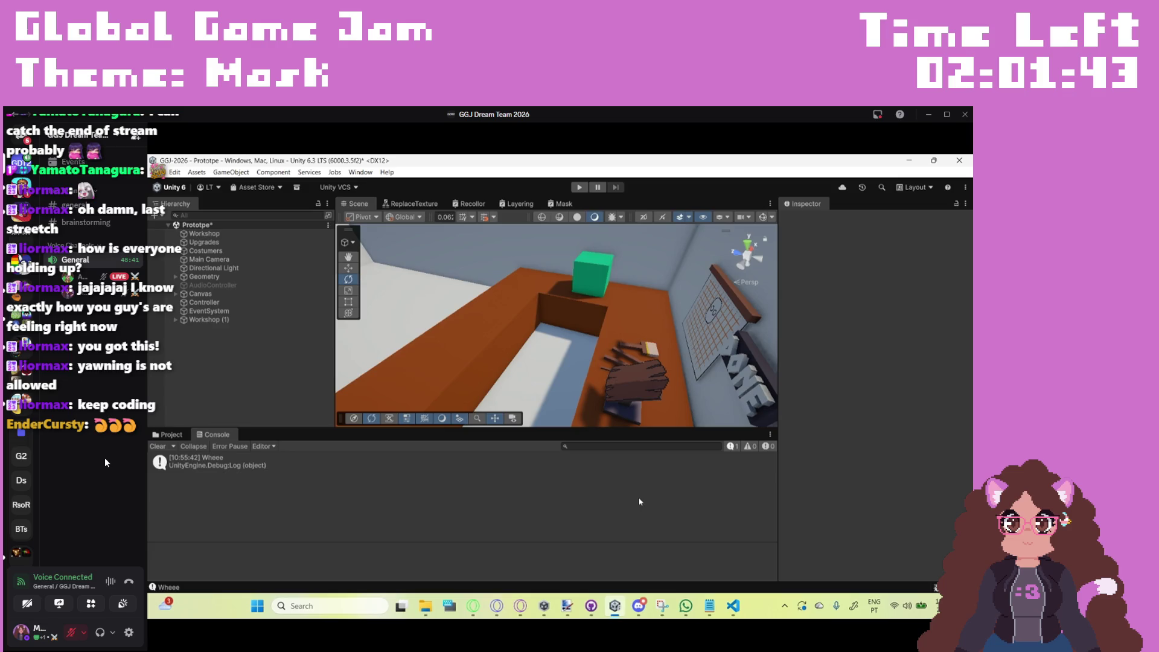
mouse_move(353, 114)
mouse_down()
mouse_move(411, 136)
mouse_move(201, 262)
mouse_move(223, 433)
mouse_move(284, 263)
mouse_up()
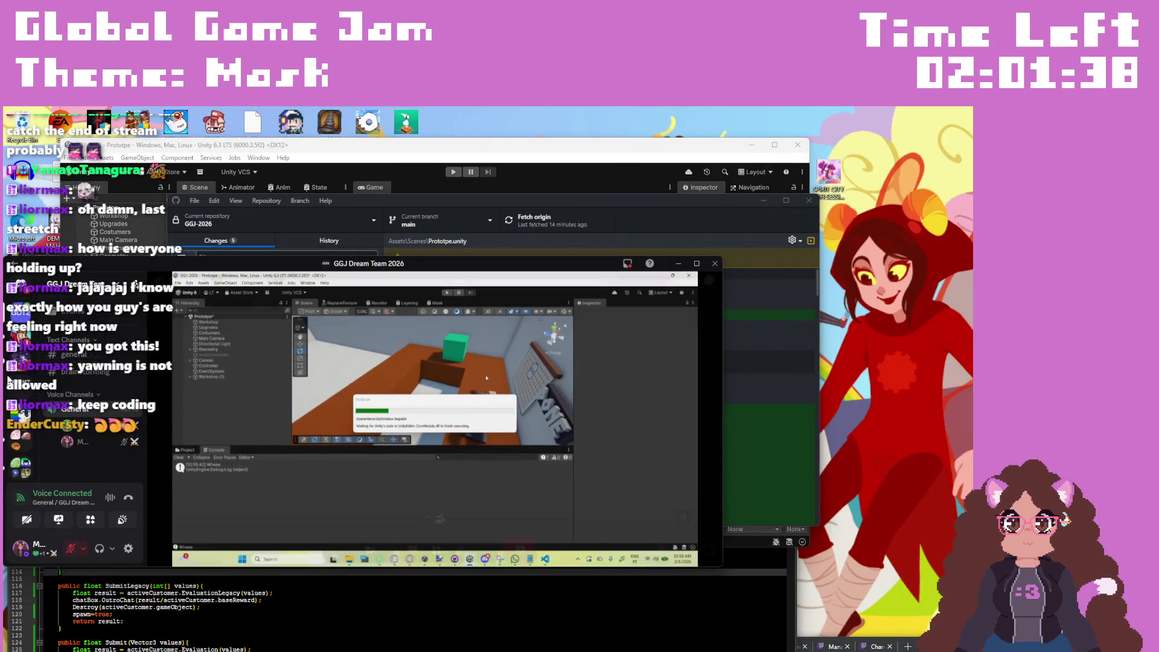
click(16, 434)
scroll(89, 414, up, 3)
click(73, 393)
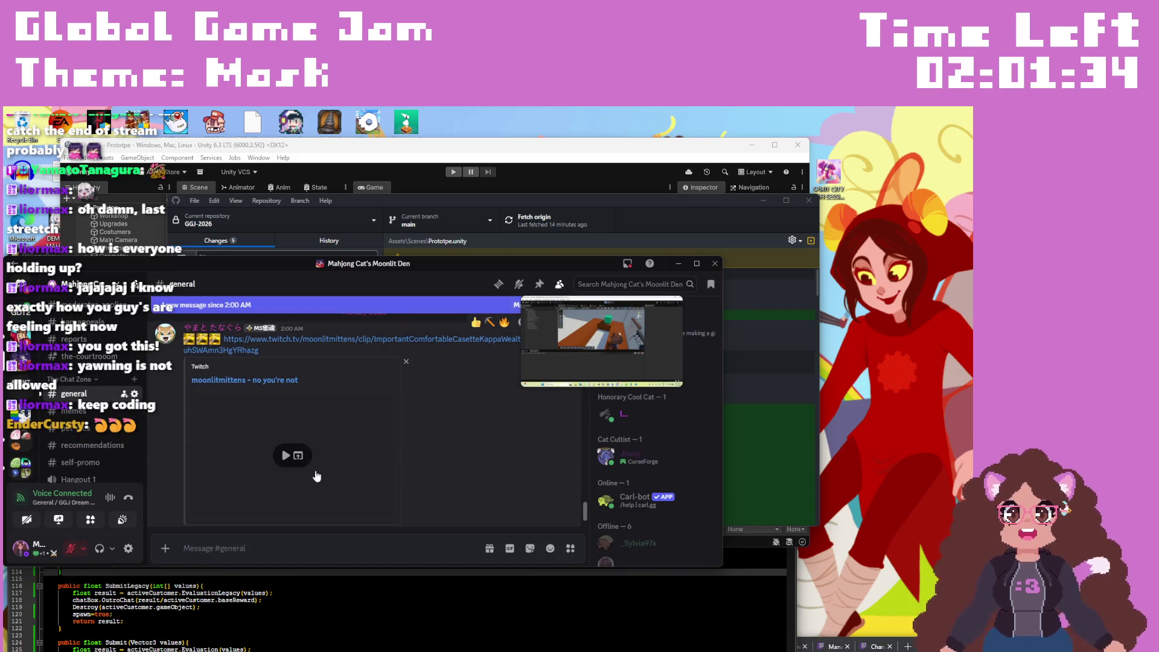
scroll(121, 401, up, 5)
scroll(120, 402, up, 2)
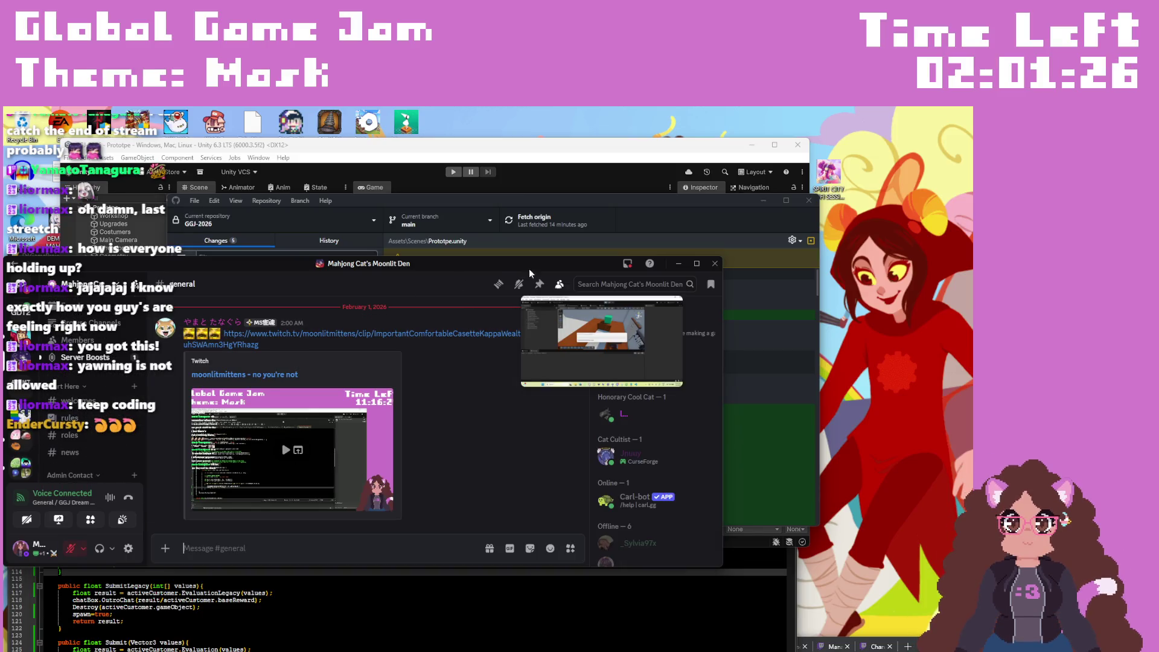
click(679, 264)
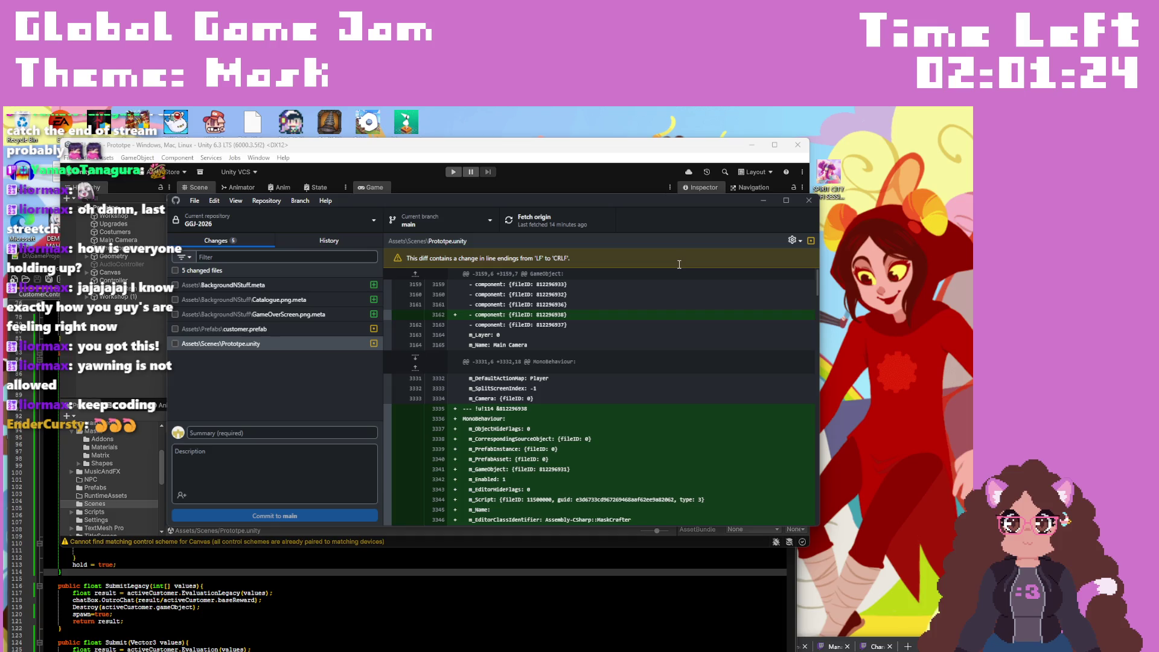
Step: Discard the changes to Prototpe.unity and customer.prefab
right_click(248, 344)
click(280, 357)
click(504, 411)
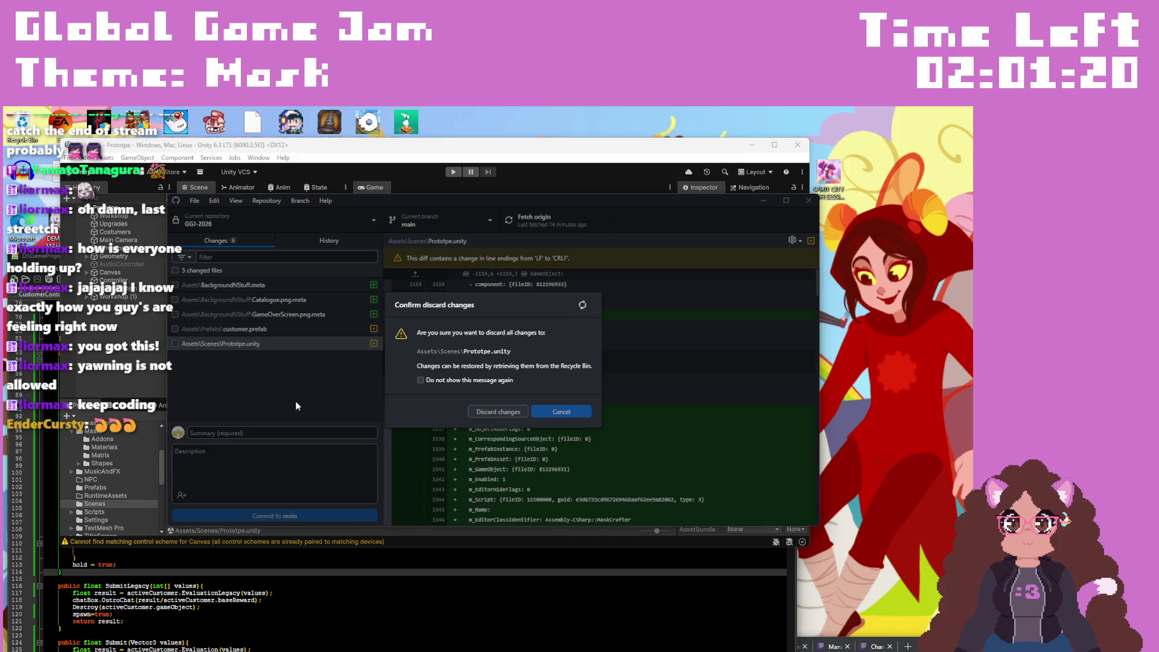
right_click(280, 331)
click(302, 344)
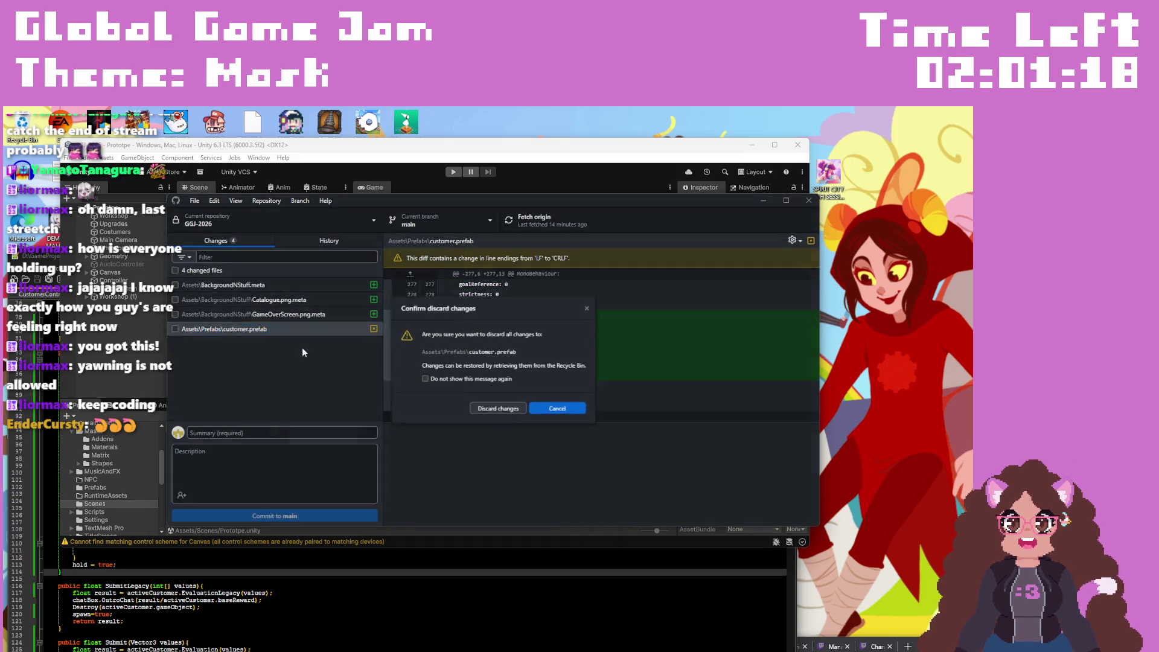
click(499, 411)
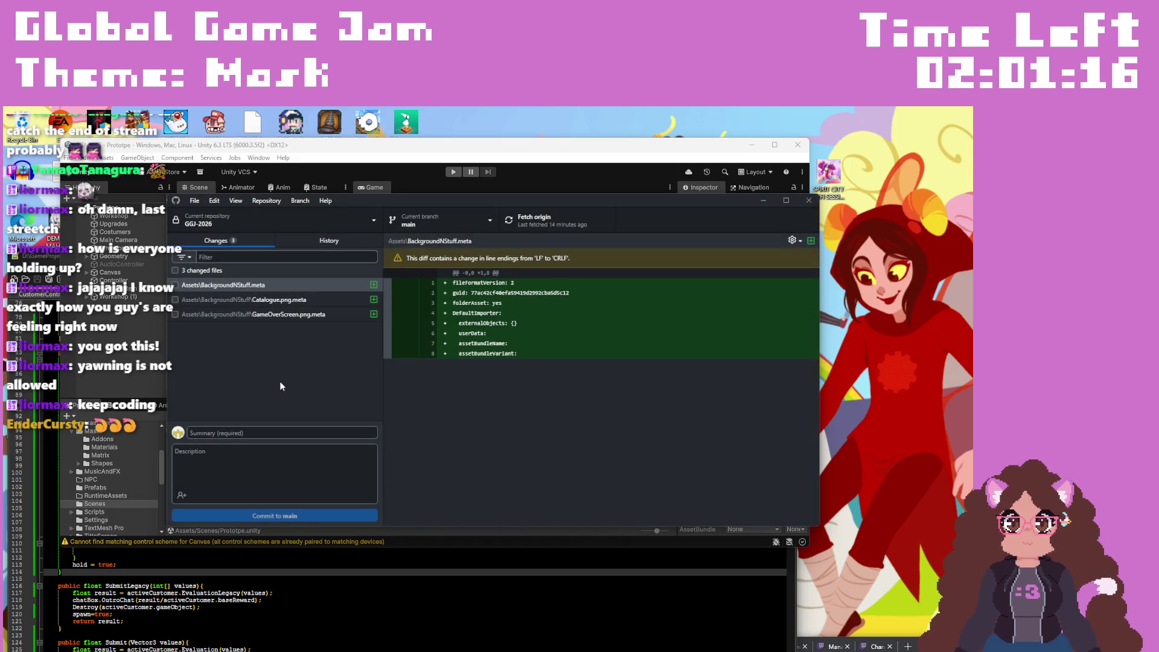
Step: Review the GameOverScreen.png.meta diff and include all three changed meta files in the commit
click(299, 315)
scroll(600, 389, down, 15)
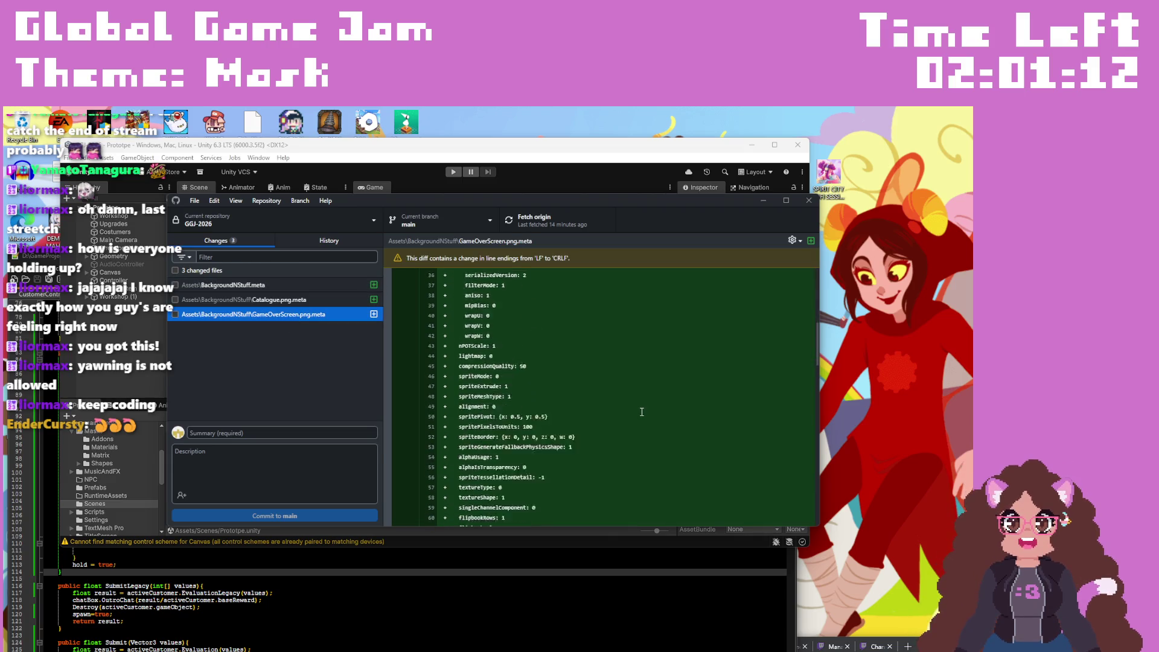
click(175, 314)
click(175, 300)
click(176, 285)
right_click(184, 288)
click(171, 335)
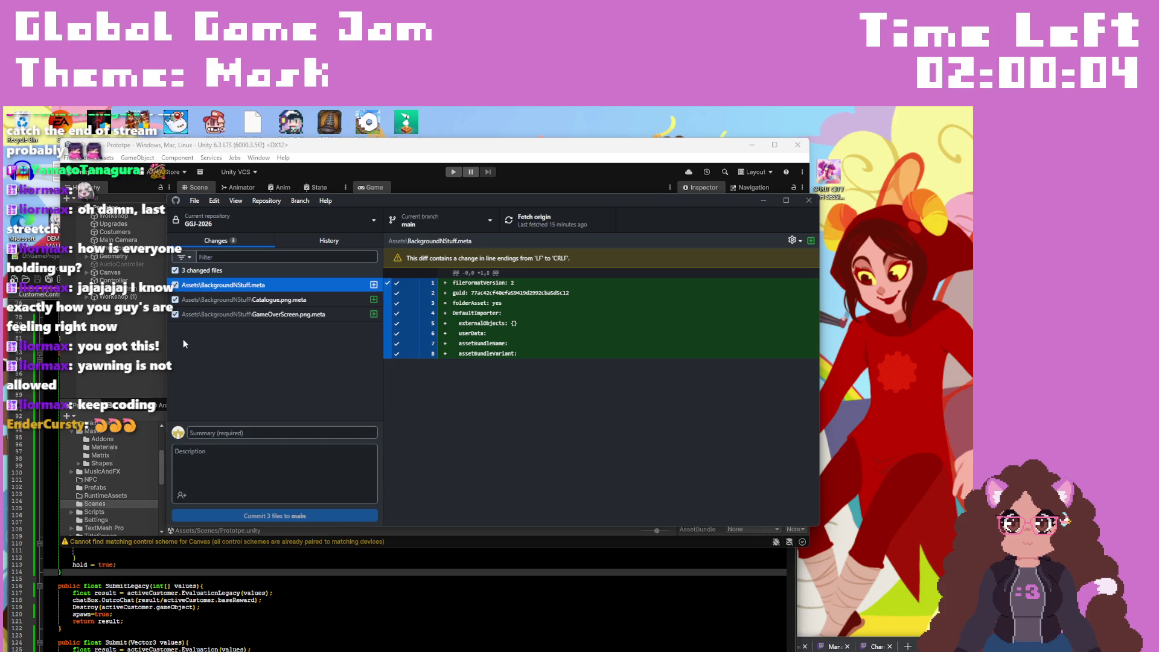
Step: Discard the changes to BackgroundNStuff.meta and Catalogue.png.meta
right_click(299, 291)
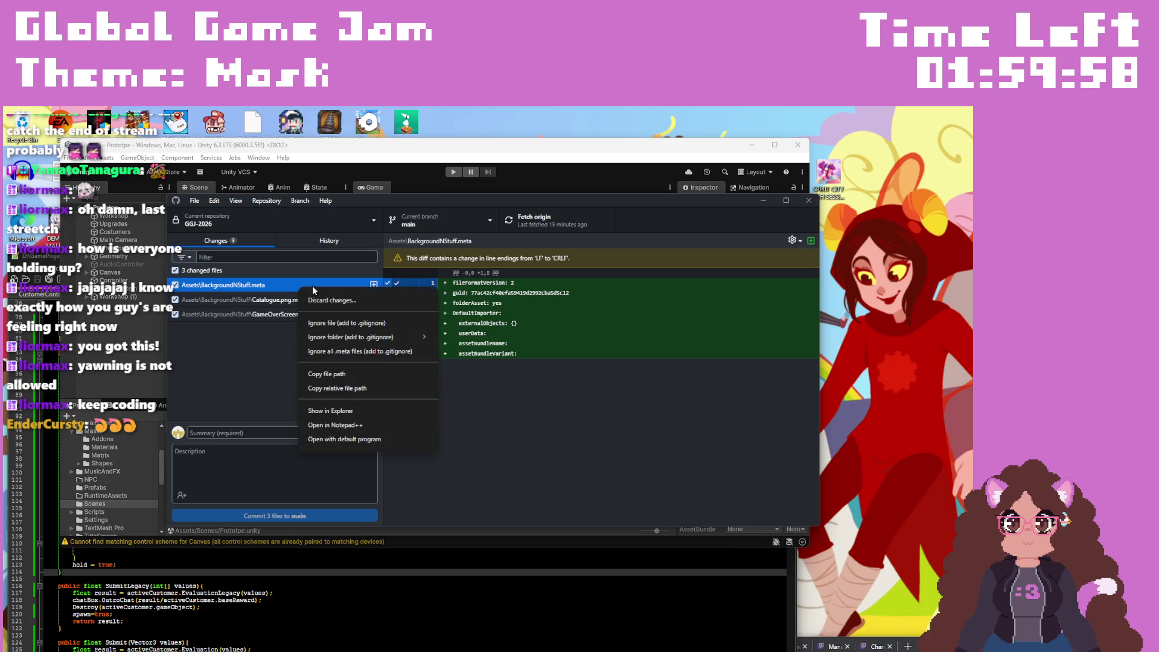
click(332, 302)
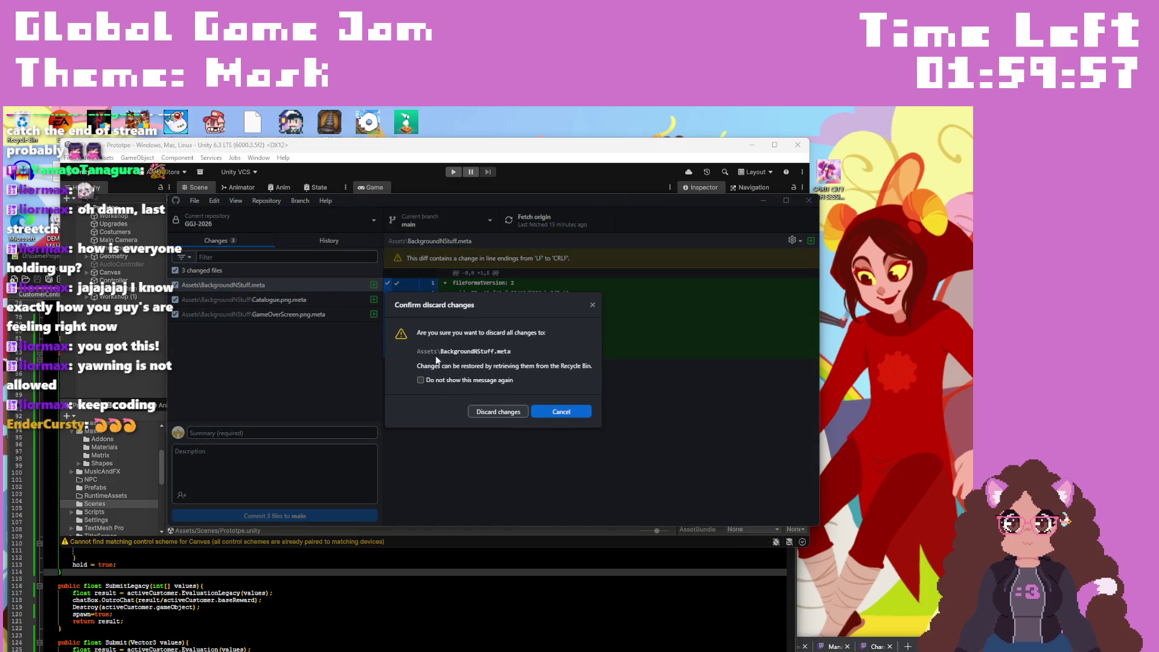
click(487, 411)
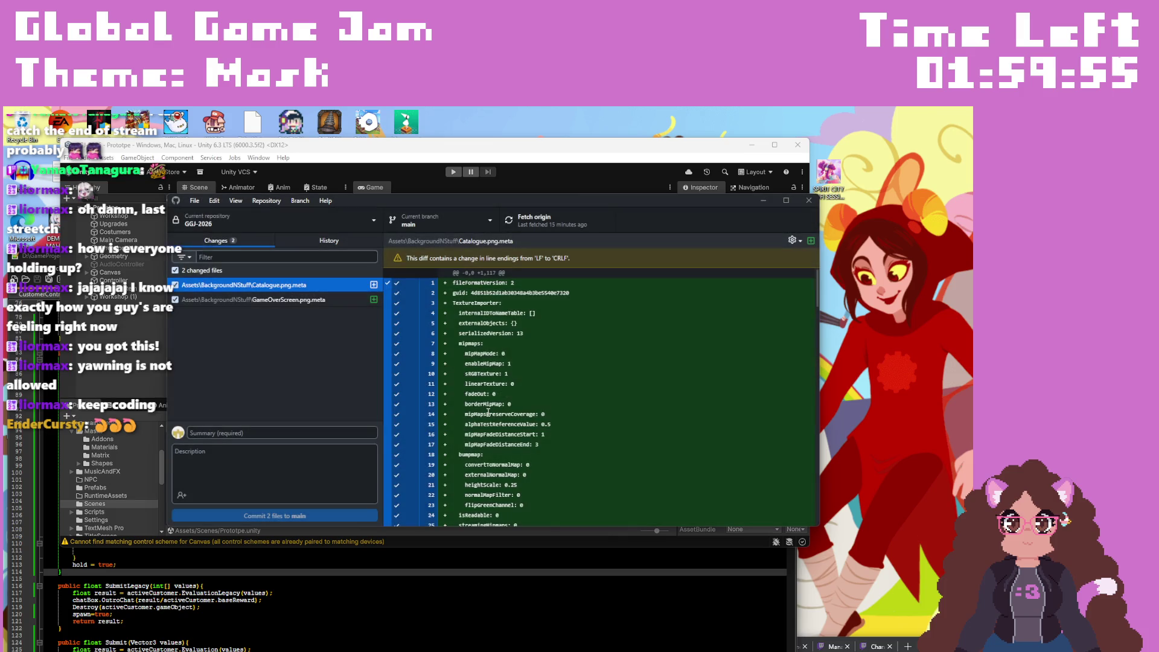
right_click(262, 282)
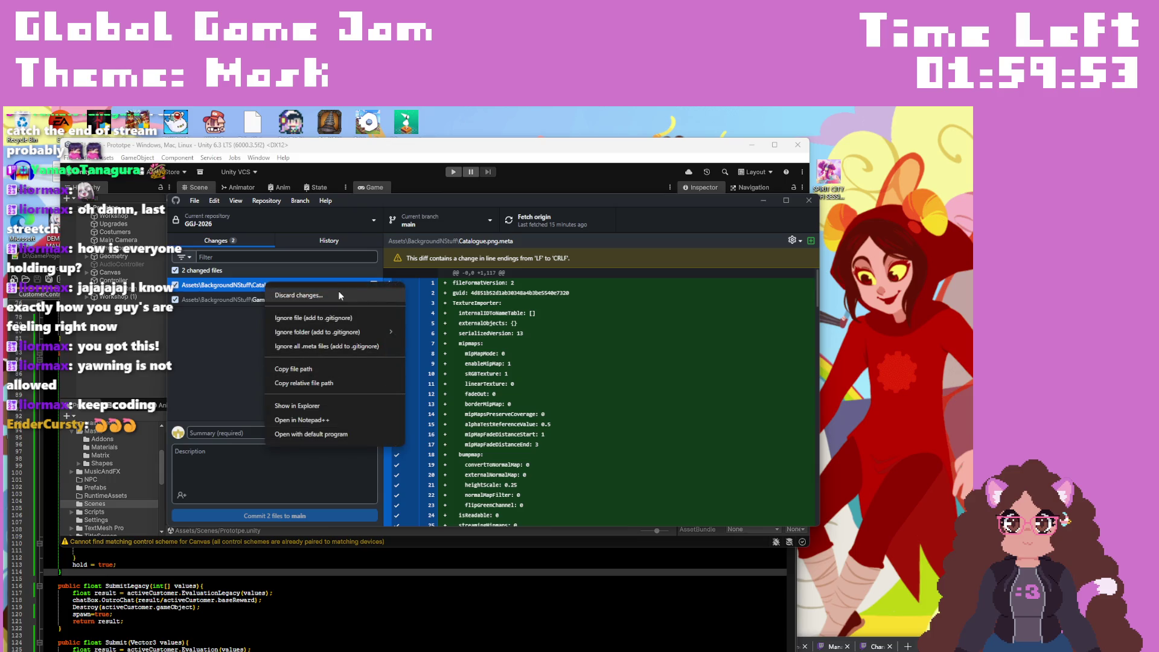
click(339, 291)
click(487, 412)
Step: Discard the GameOverScreen.png.meta changes and fetch origin
right_click(293, 285)
click(383, 302)
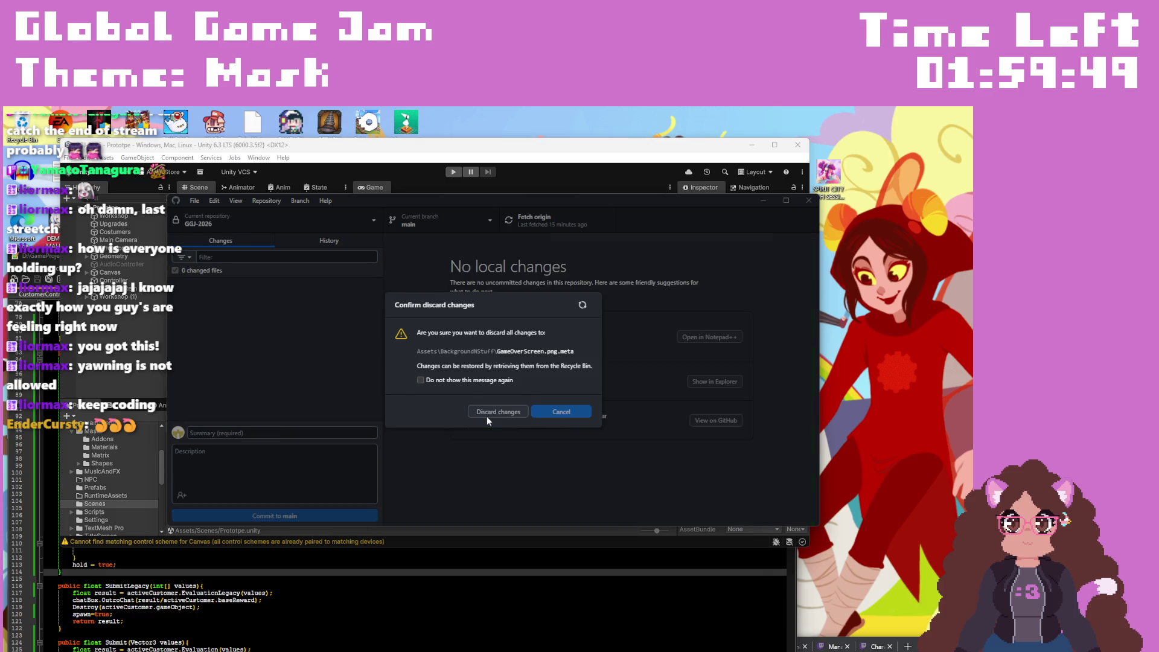
click(488, 414)
click(556, 220)
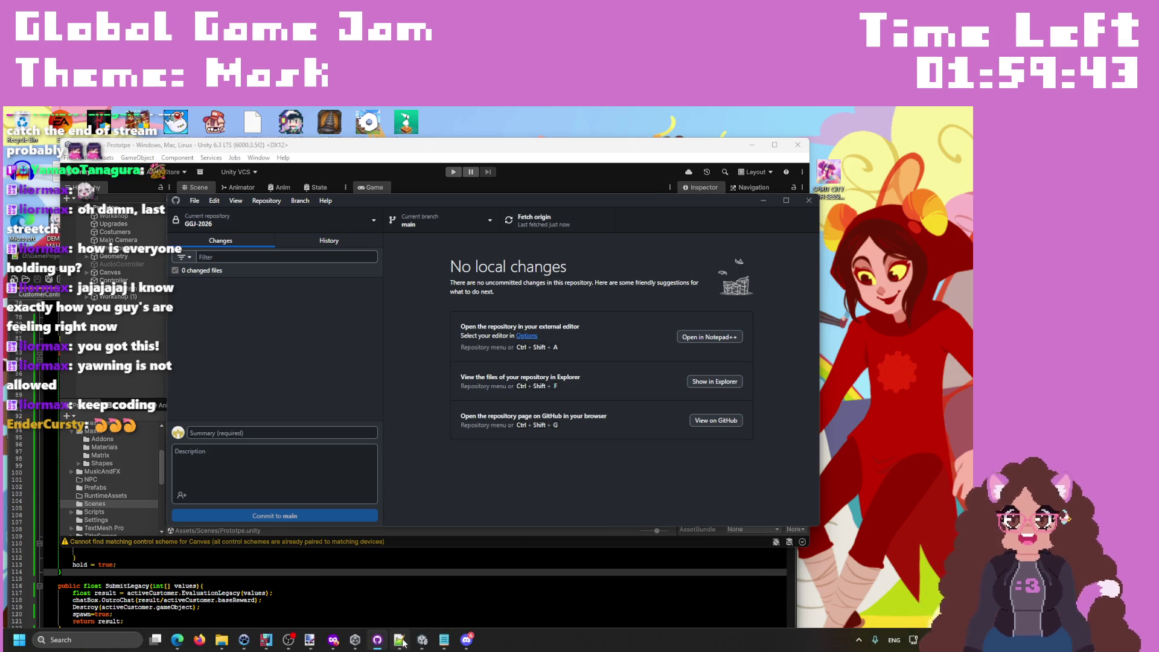
click(377, 649)
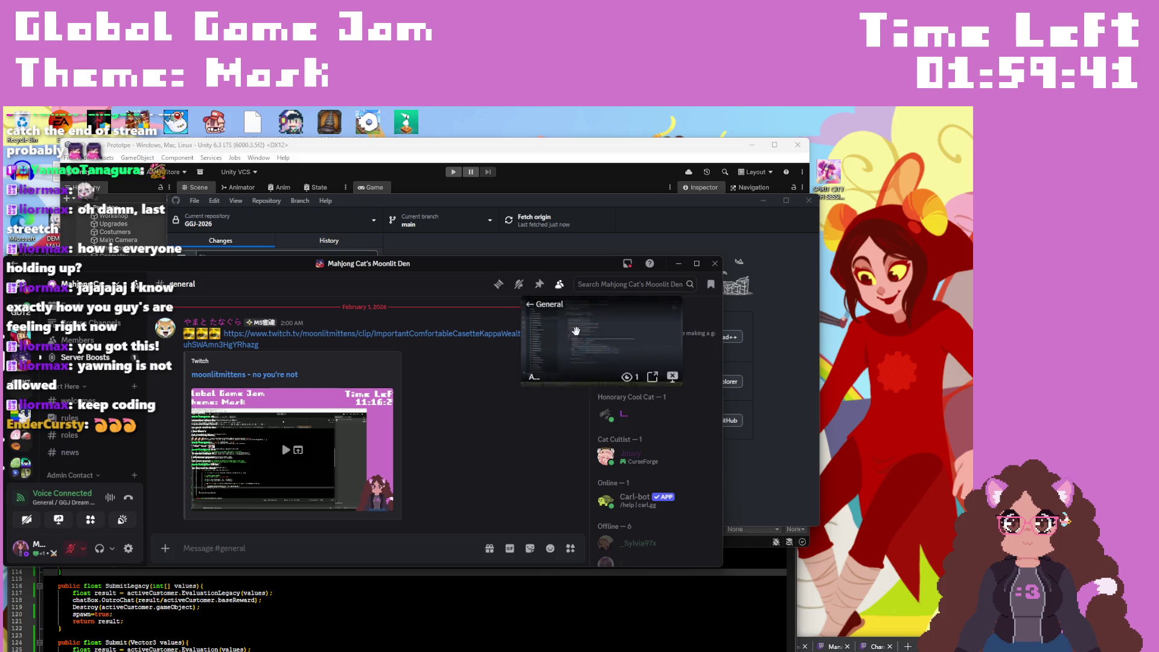
Step: Open the GGJ Dream Team 2026 screen-share in full view and maximize it
mouse_move(583, 356)
click(665, 363)
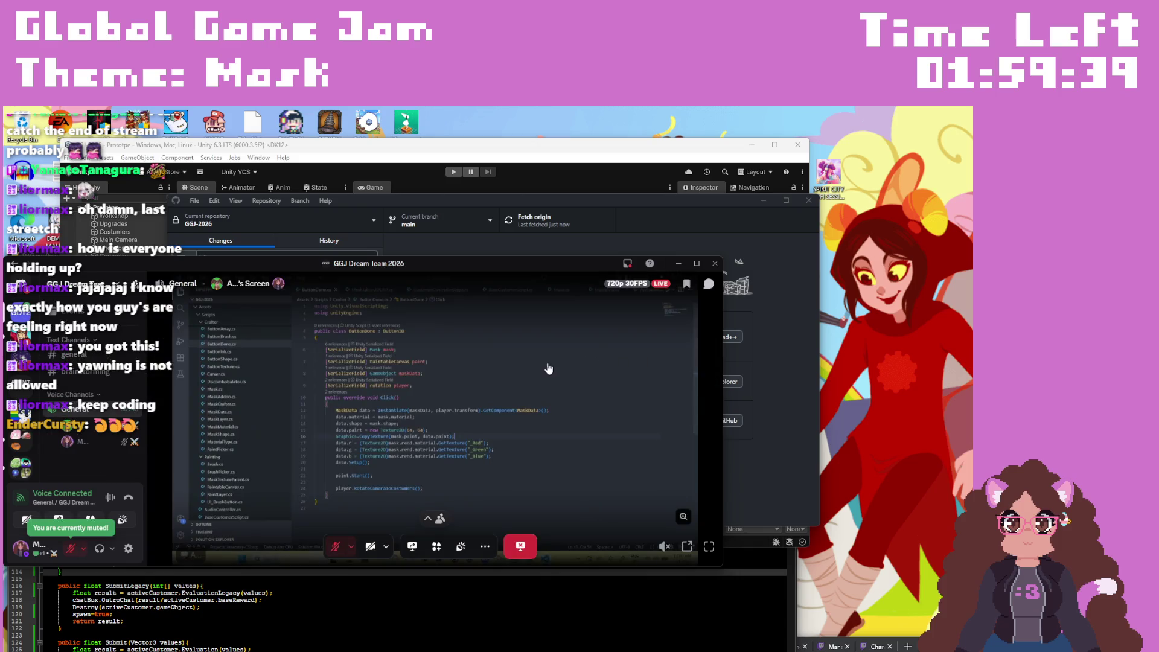
click(699, 266)
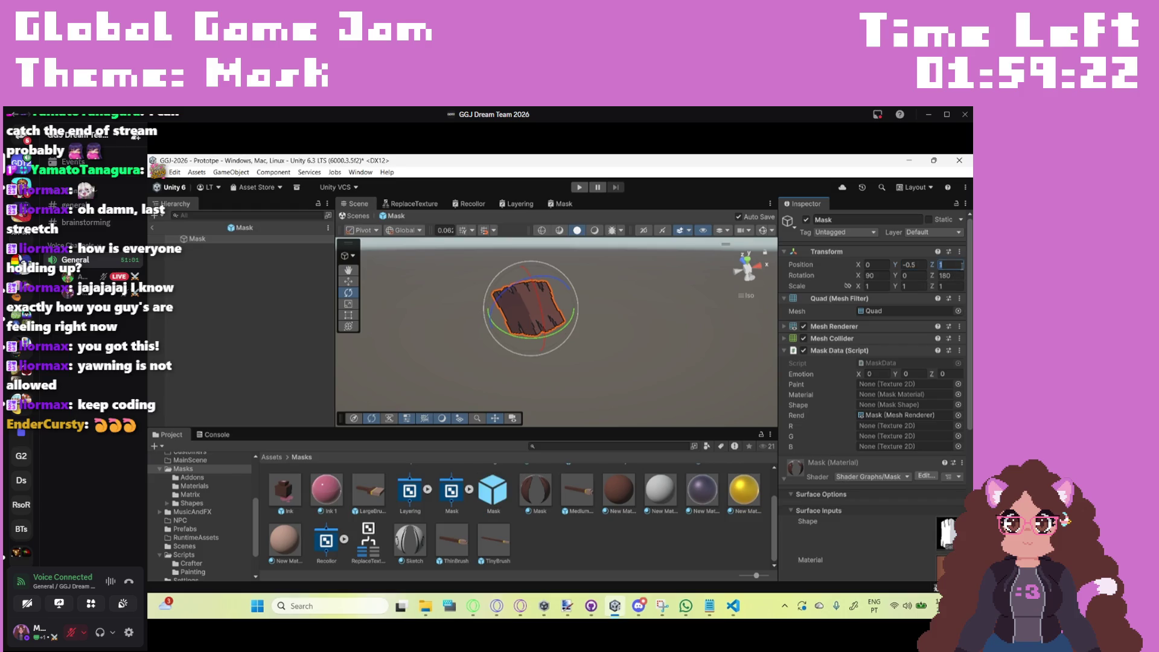
Step: Set the Mask prefab's Position Z to 1.5, return to the Prototype scene, and enter Play mode
text(1.5)
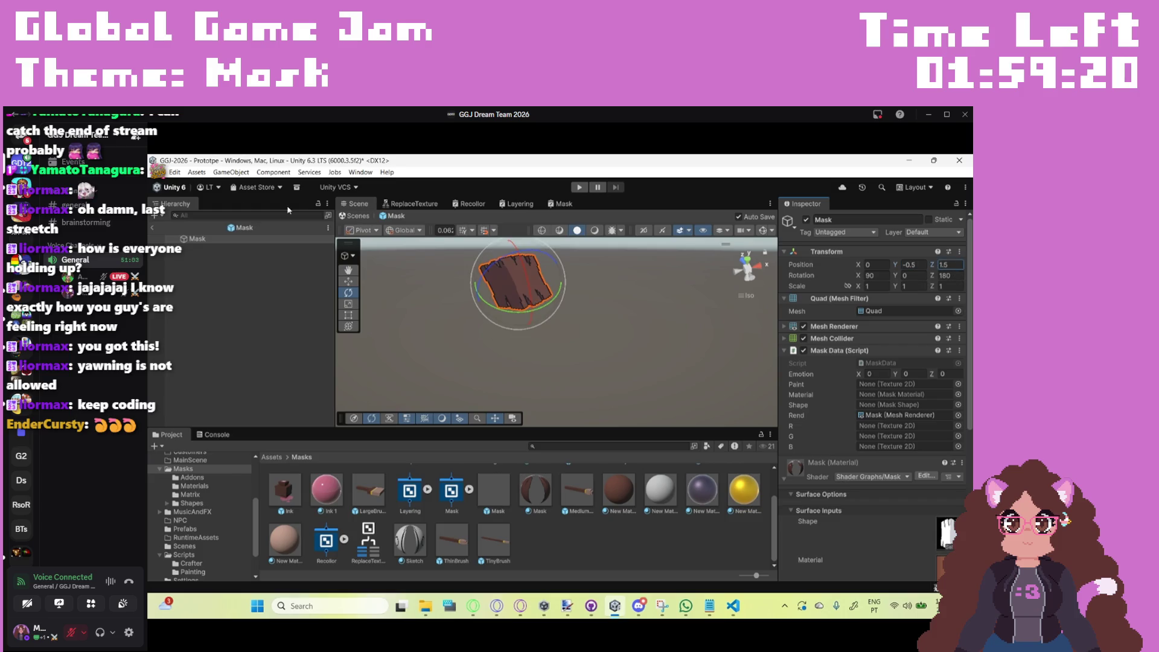
click(156, 228)
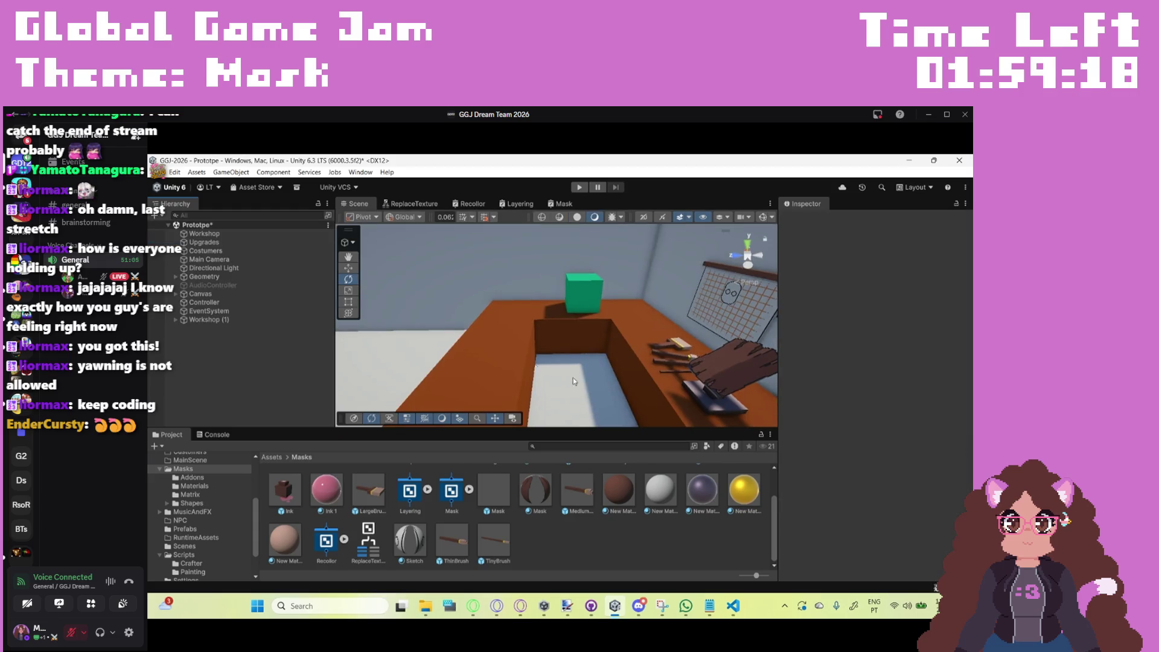
click(580, 187)
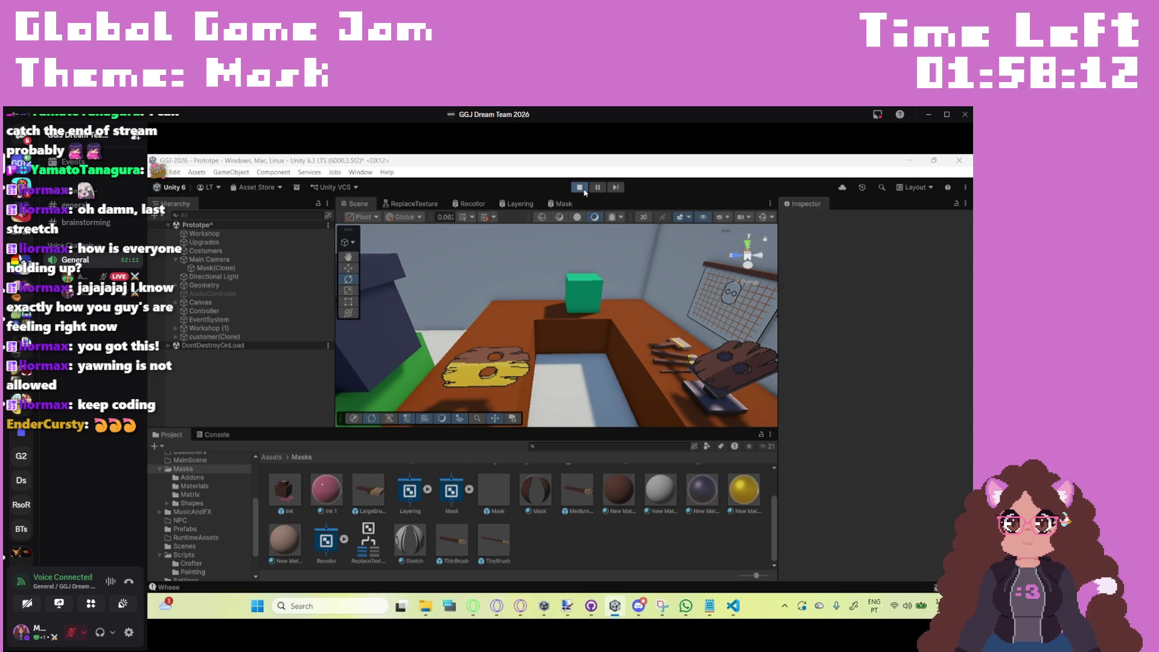
Step: Exit Play mode and save the Prototype scene with Ctrl+S
click(581, 189)
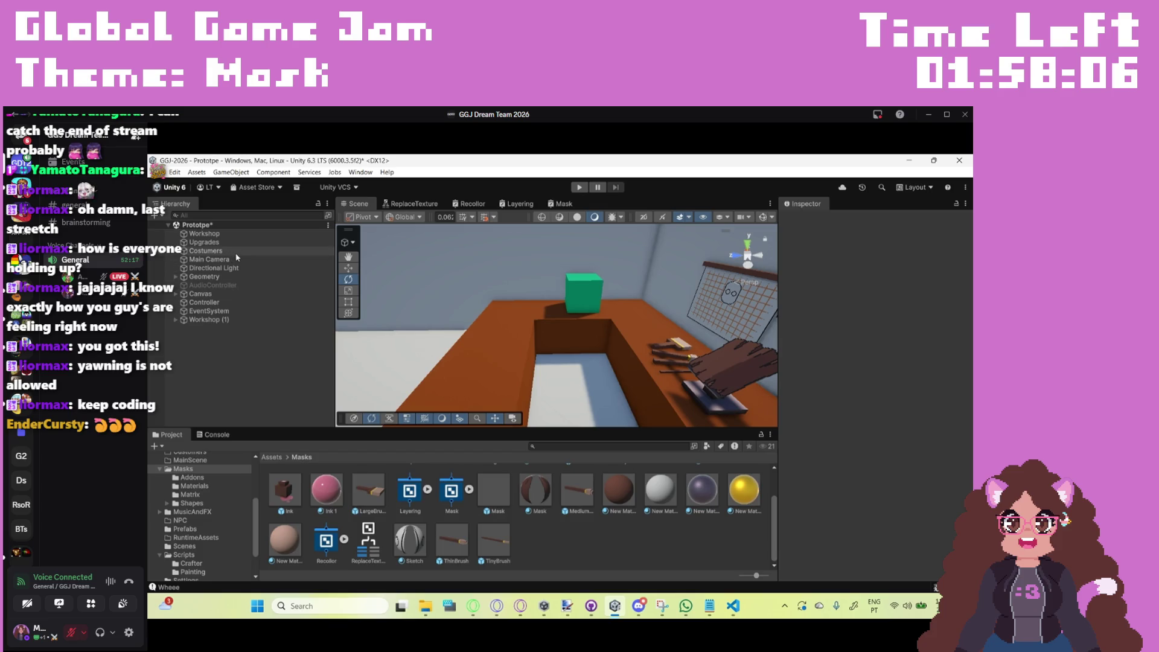
key(ctrl+s)
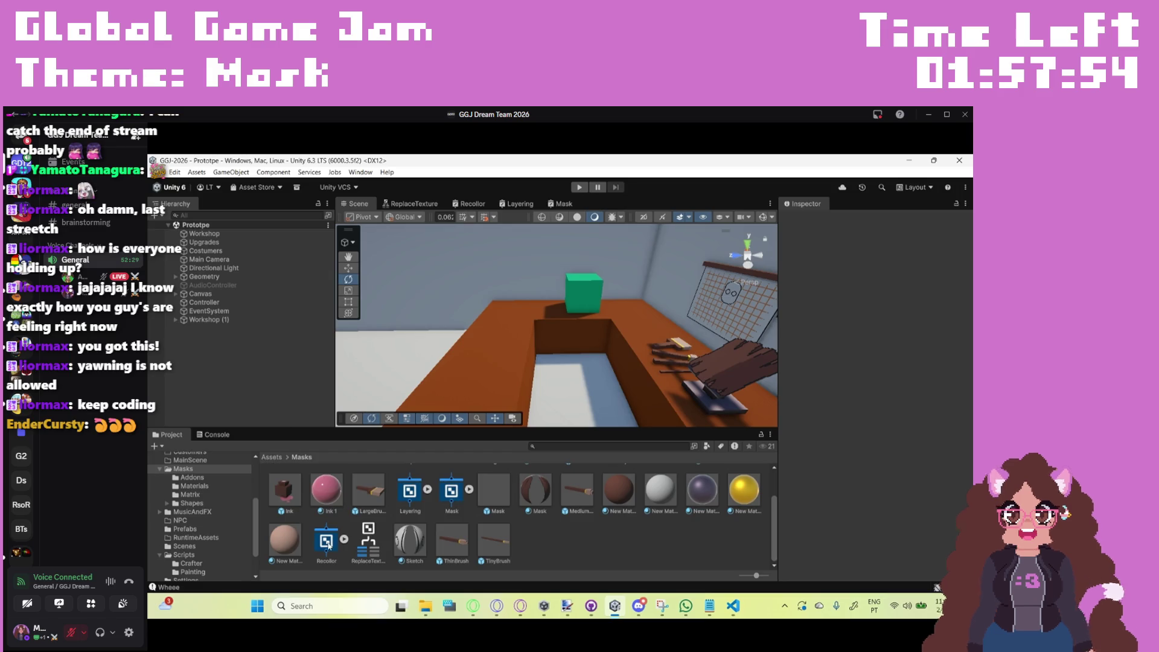
scroll(208, 546, down, 3)
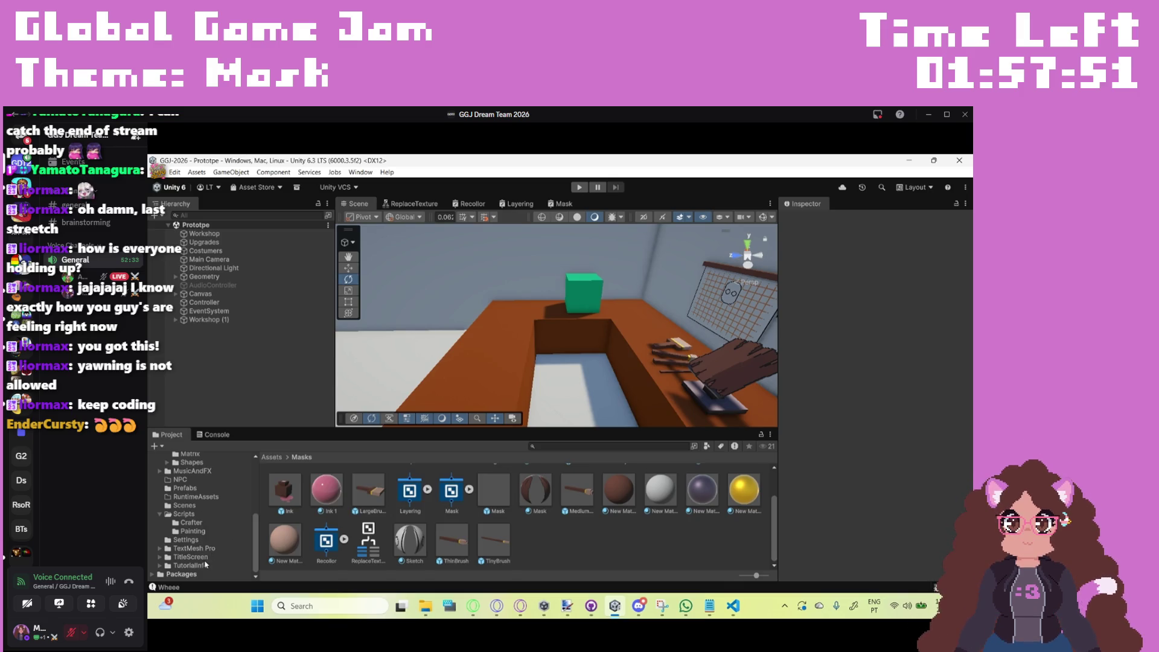
scroll(205, 561, up, 2)
Step: Open the customer prefab from Prefabs and inspect its Cube (1) and Cube parts before returning to the root
click(185, 520)
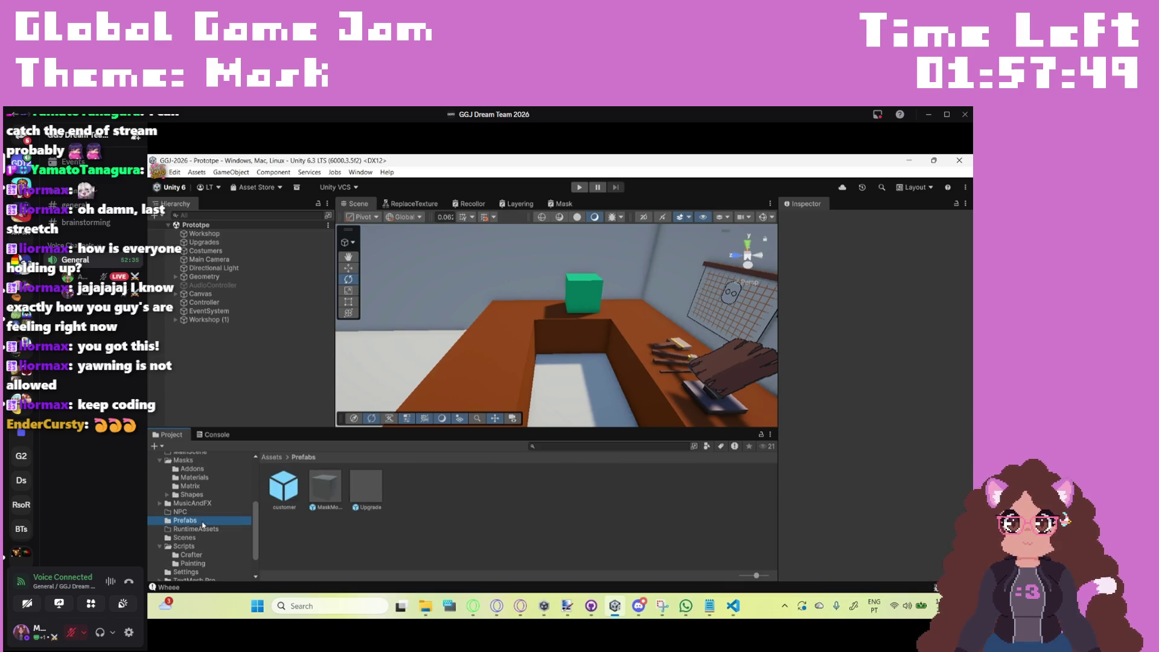
click(295, 489)
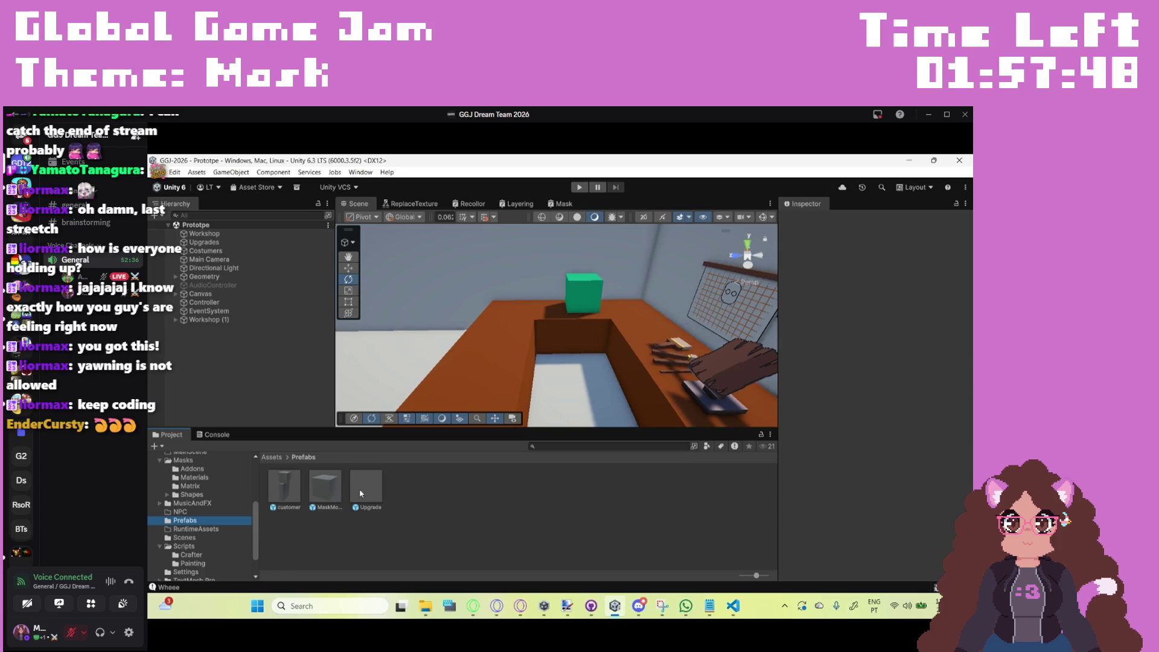
double_click(296, 489)
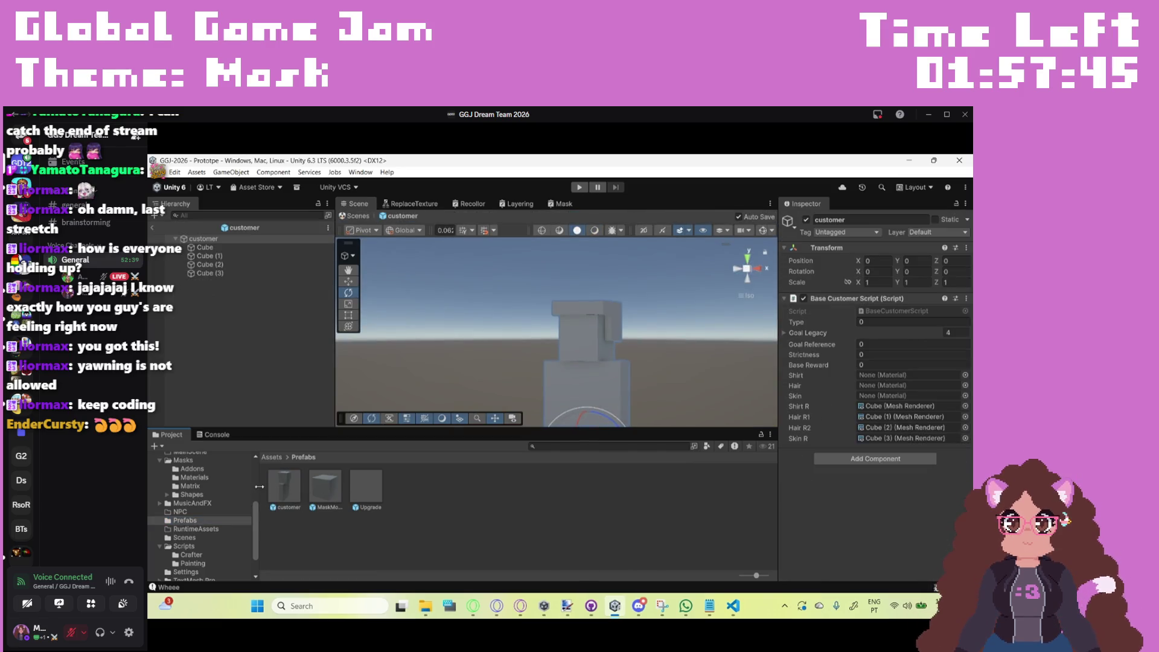
click(281, 256)
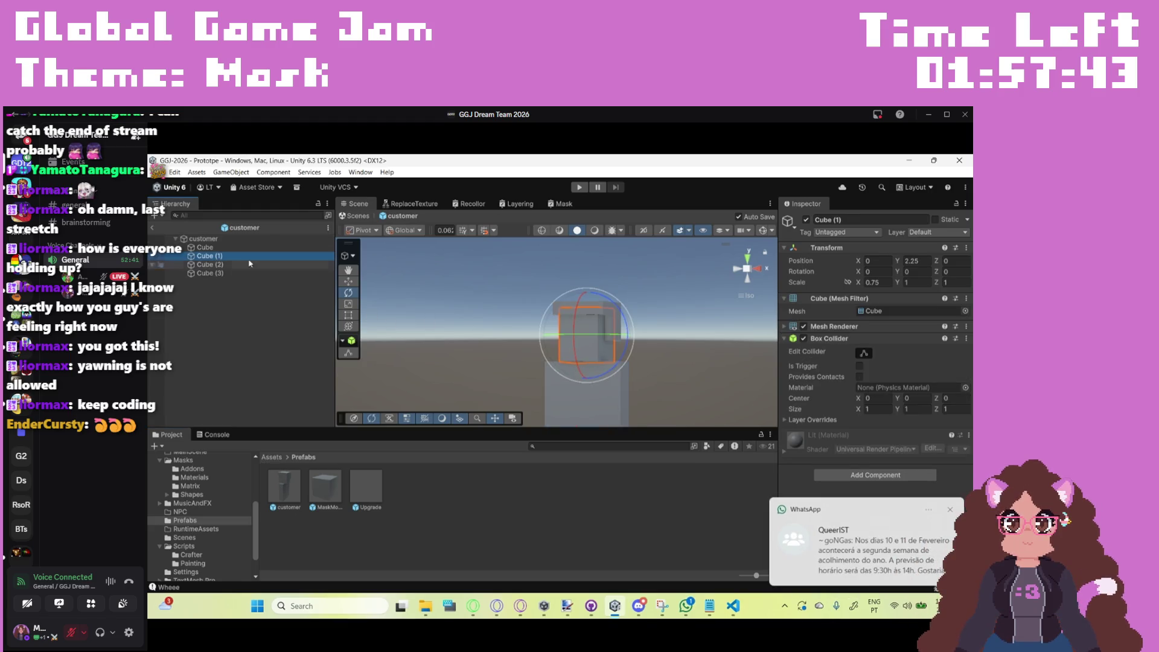
click(218, 247)
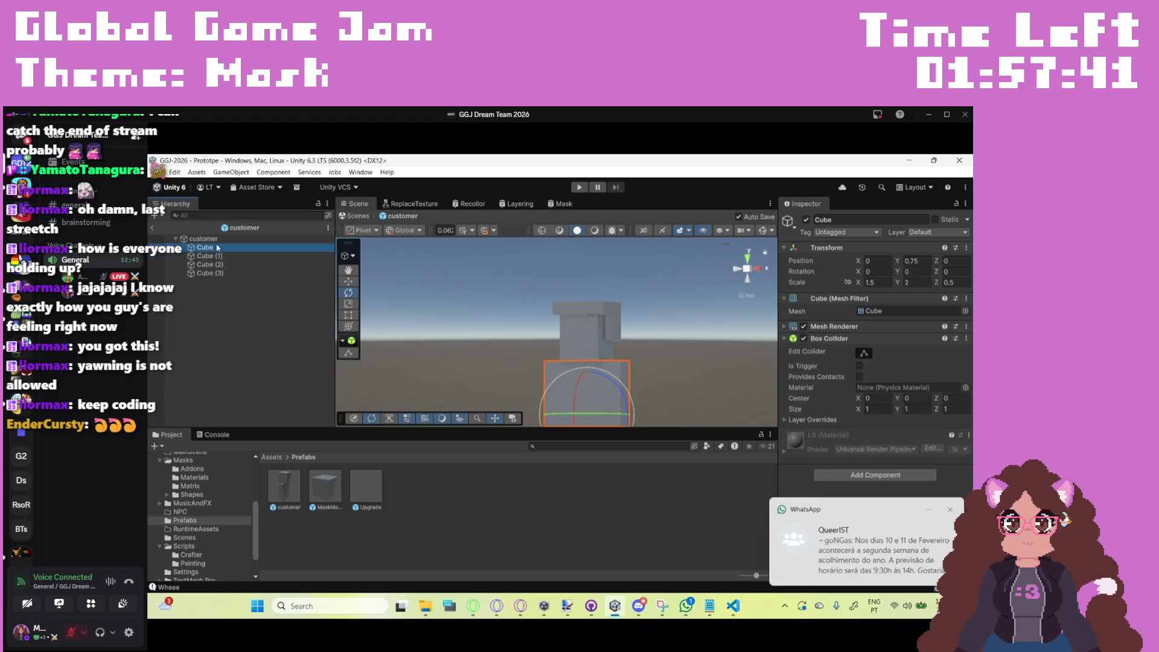
key(Left)
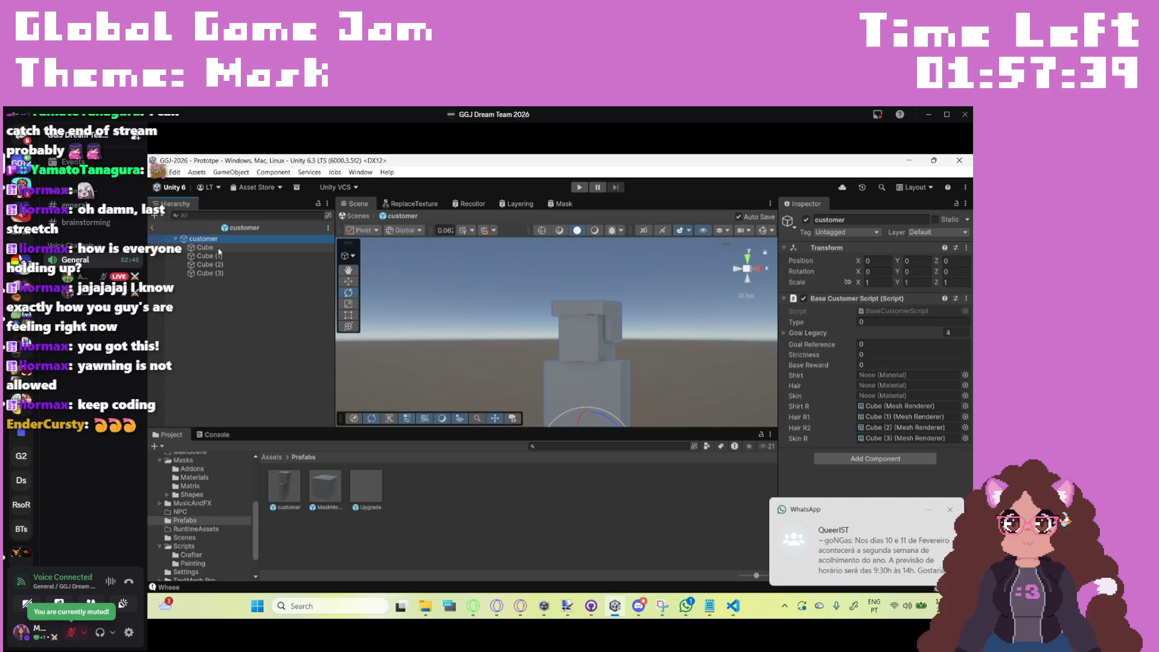
Step: Assign Cube (1) to Skin R and Cube (3) to Hair R1, then exit prefab mode
click(912, 427)
drag(883, 417, 906, 439)
click(884, 417)
drag(205, 273, 883, 417)
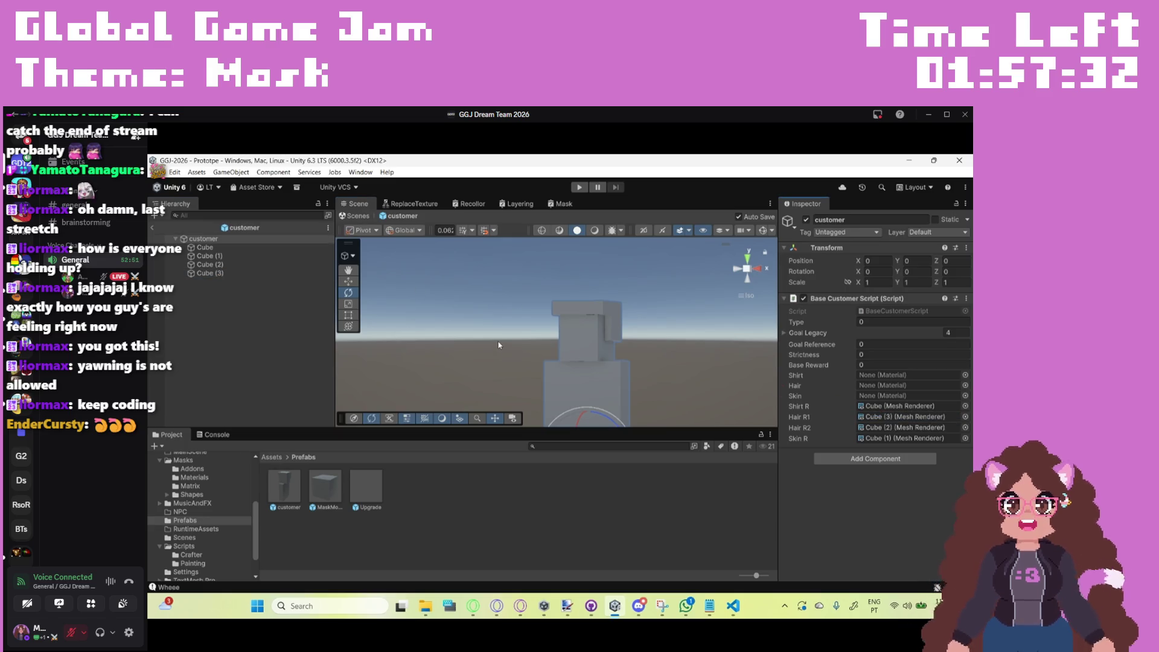
click(153, 227)
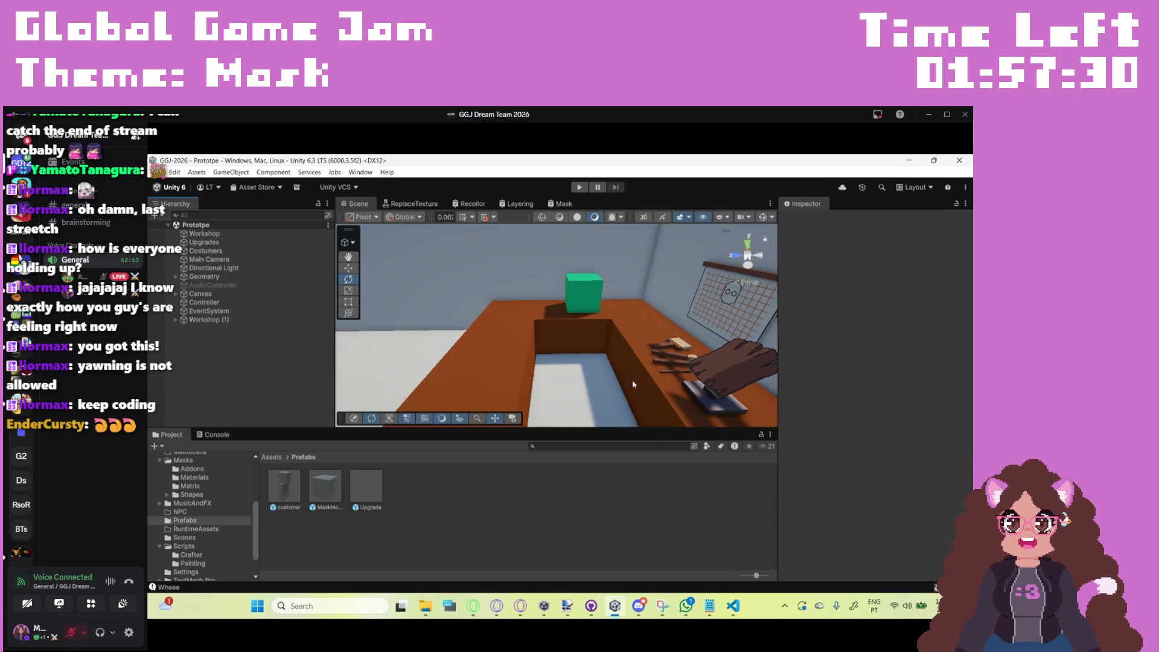
mouse_move(314, 114)
mouse_down()
mouse_move(275, 165)
mouse_move(314, 135)
mouse_up()
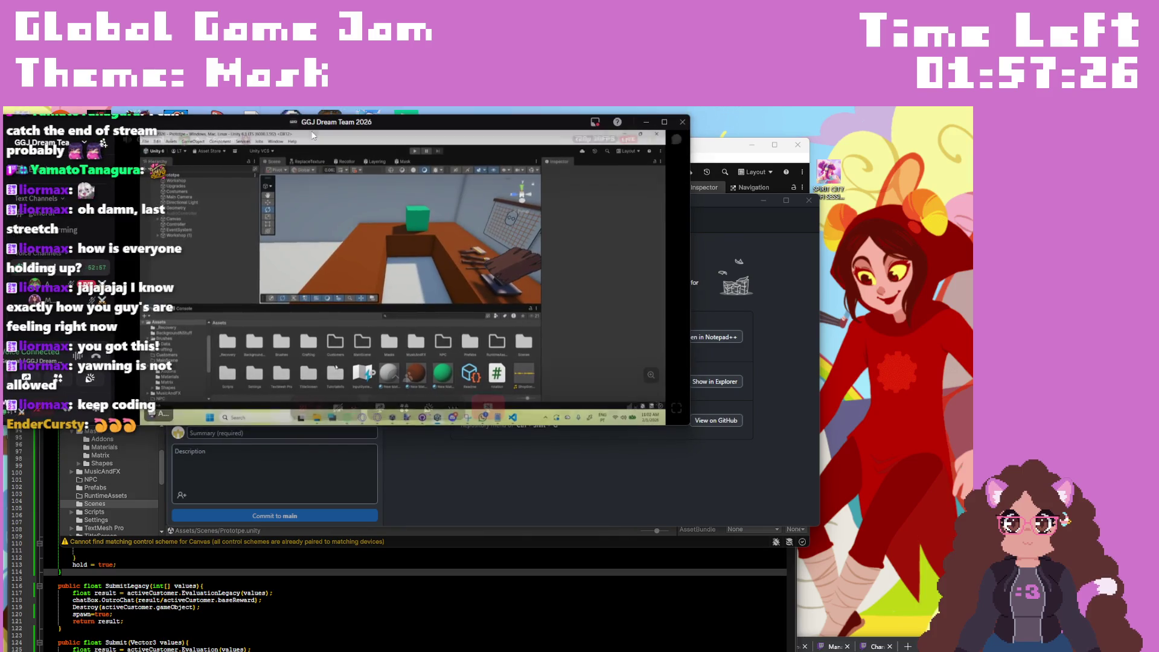
Step: Restore the full-screen Discord stream window to a smaller size
mouse_move(311, 132)
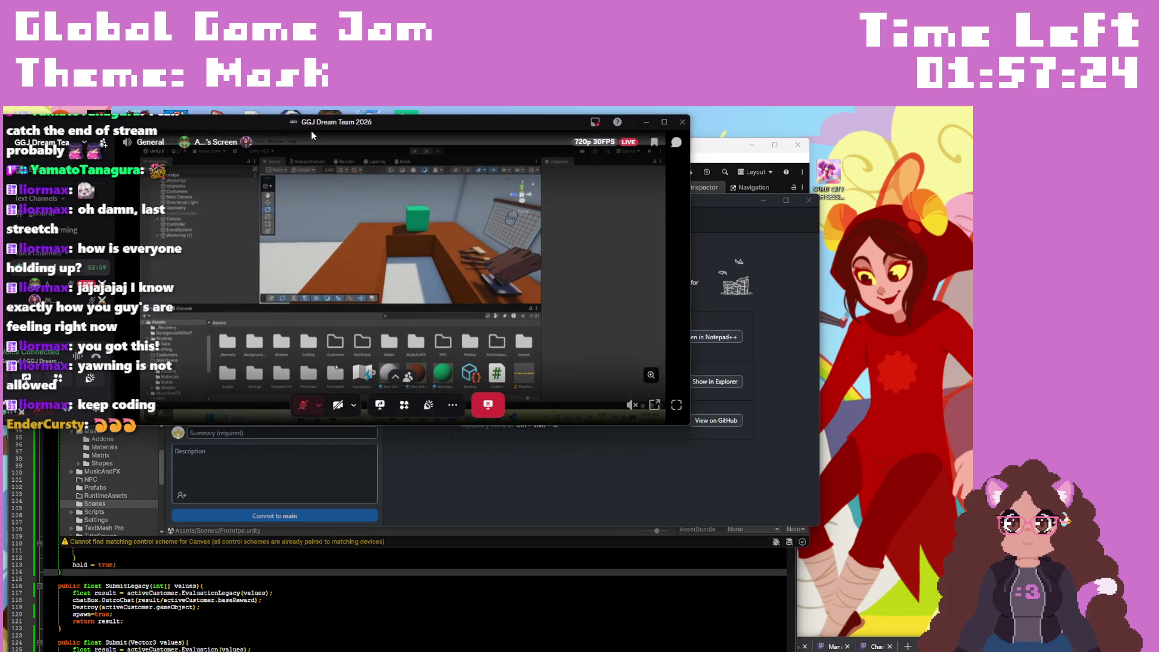
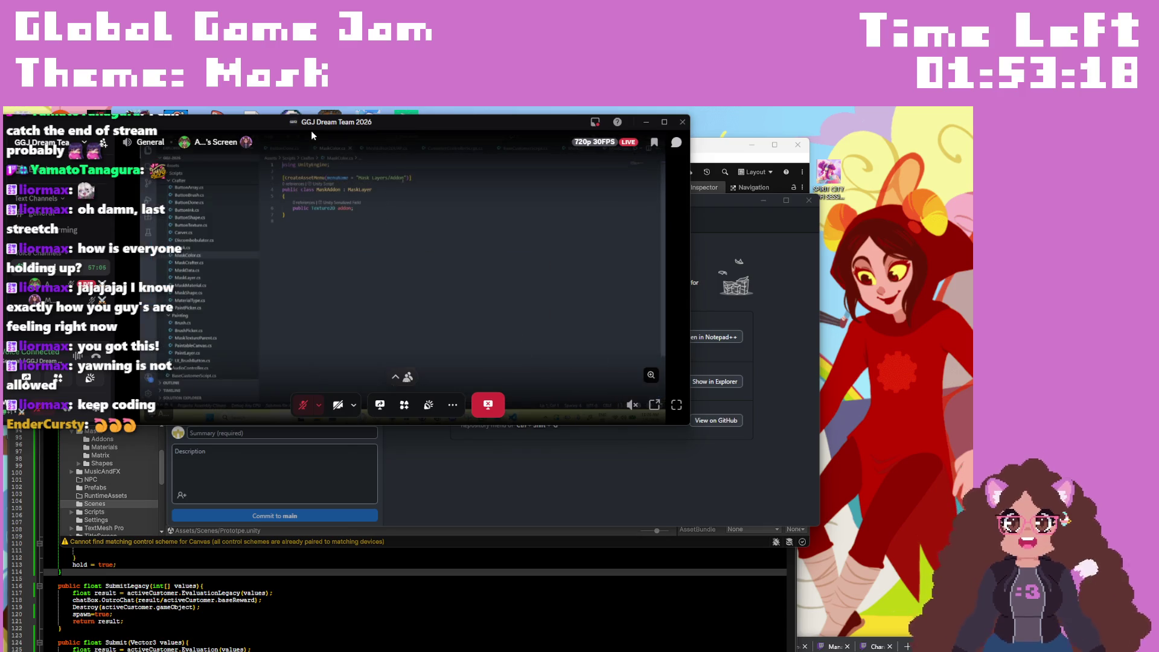
Step: Fetch origin for the GGJ-2026 repository in GitHub Desktop to reveal one new commit on main
click(625, 497)
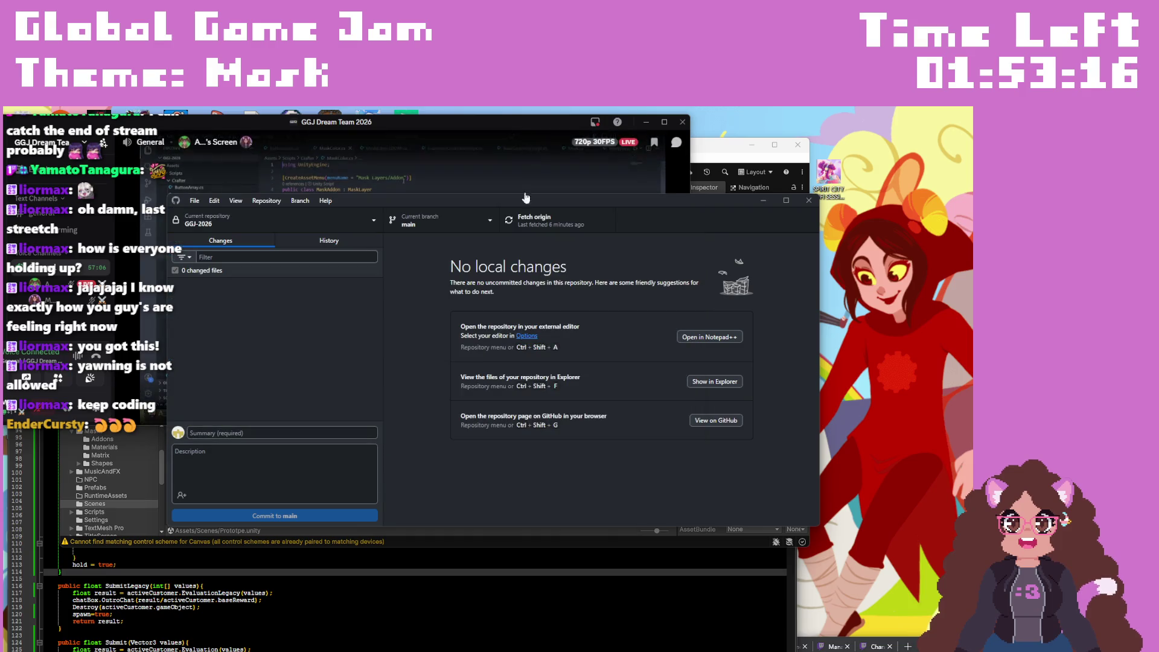
click(531, 219)
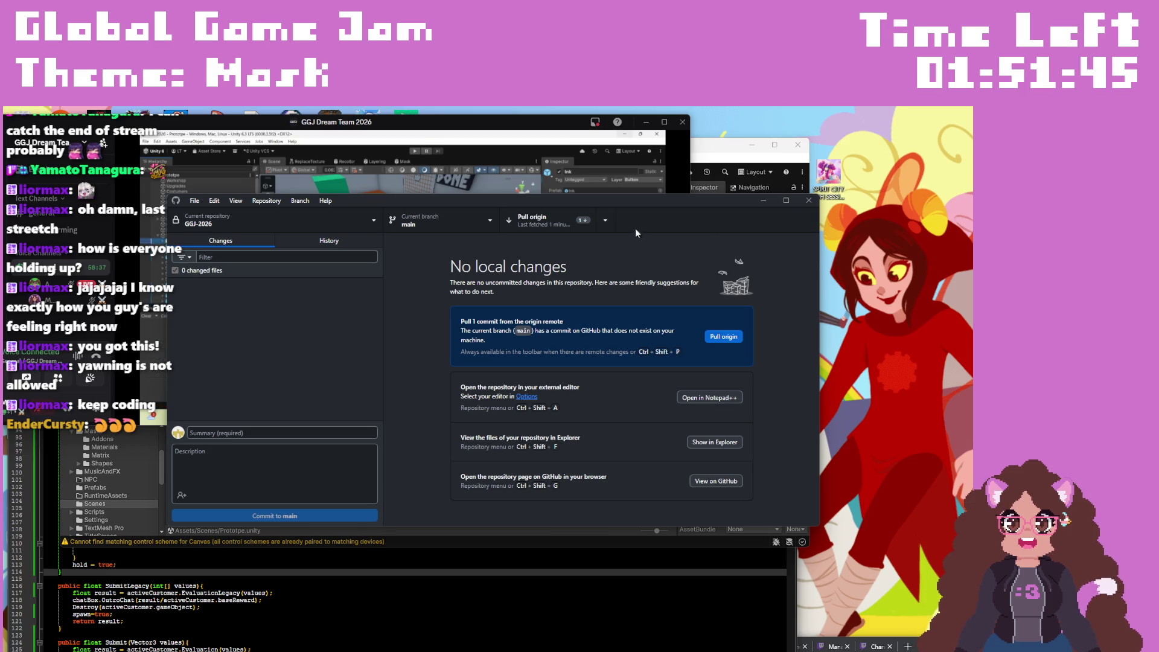
Step: Fetch again, pull the 2 new commits from origin into main, and minimize GitHub Desktop
click(607, 220)
click(574, 248)
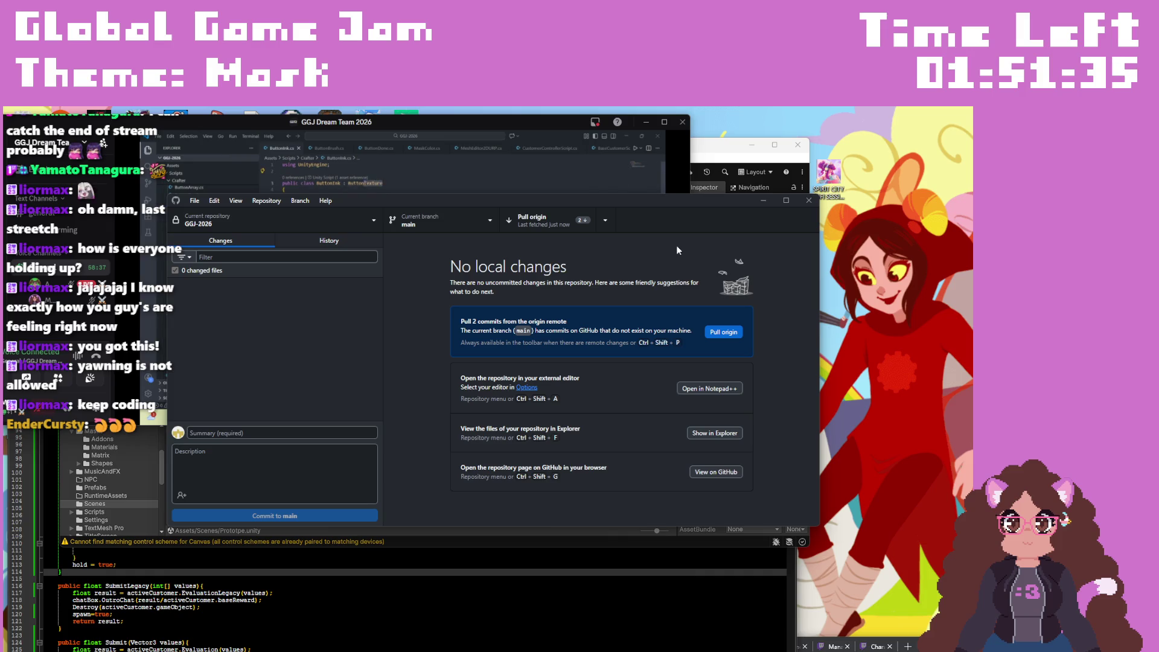
click(553, 221)
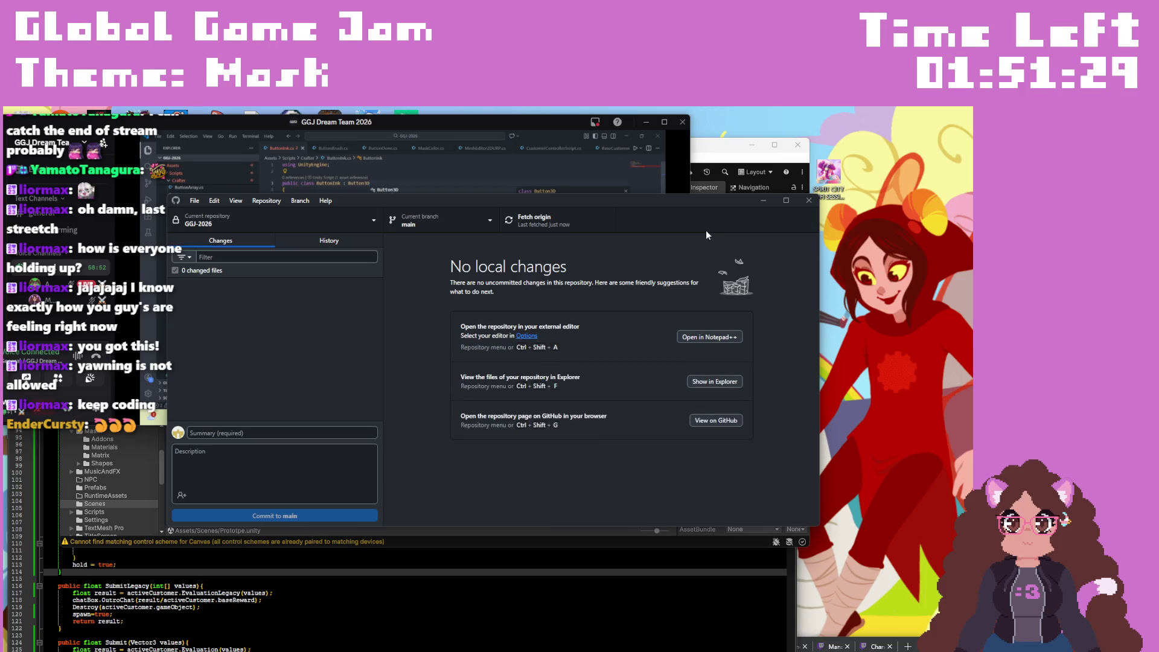
click(763, 201)
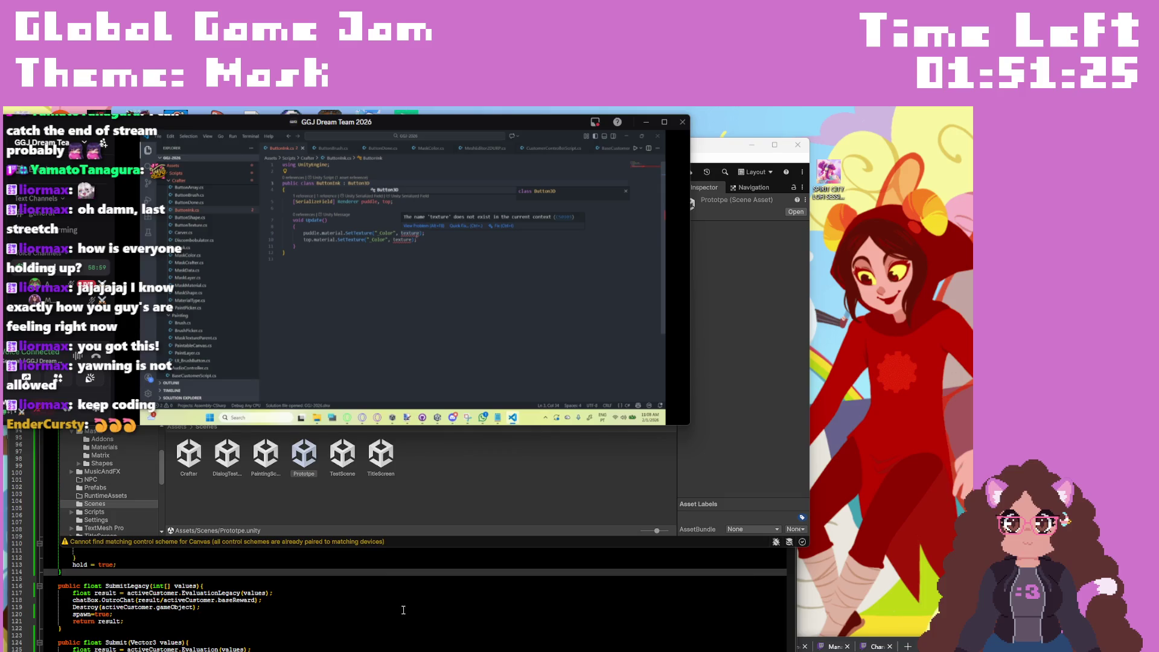
Step: Move the customer controller script editor aside and reload the externally changed Prototpe scene in Unity
click(401, 613)
drag(470, 257, 498, 248)
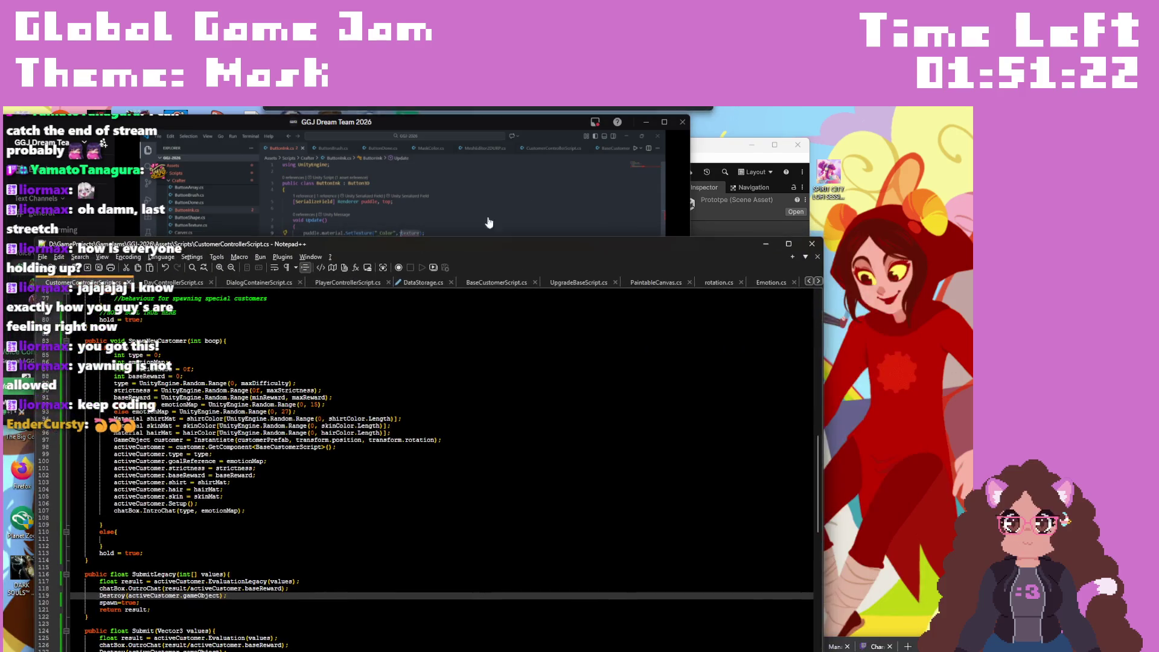
key(alt+Tab)
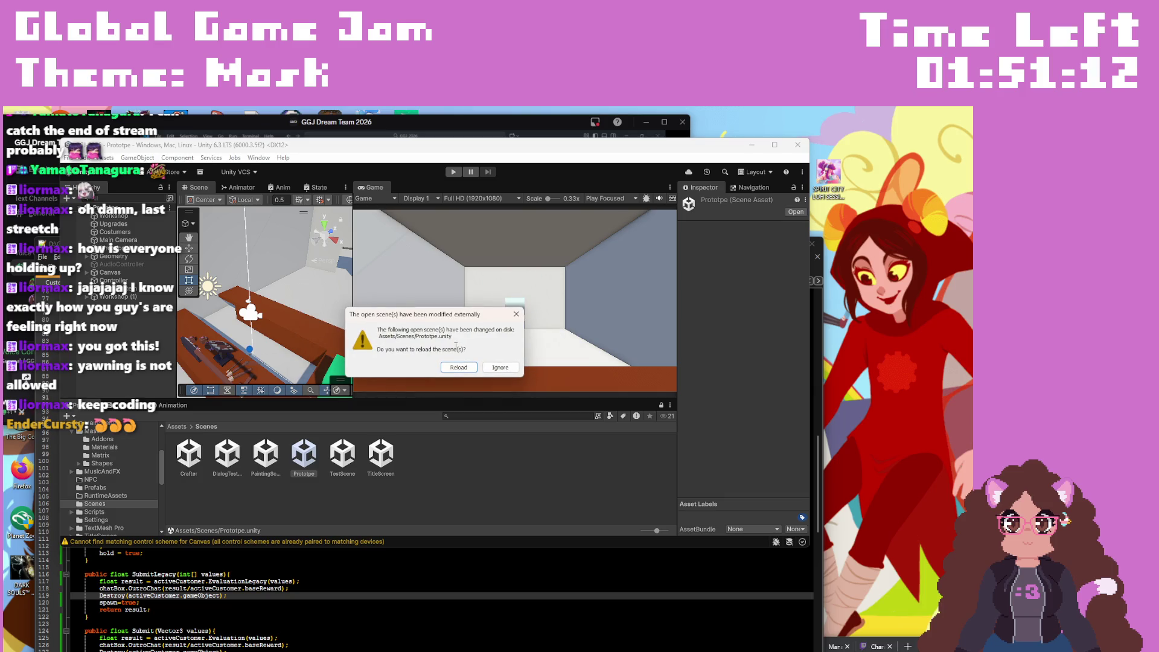
click(459, 368)
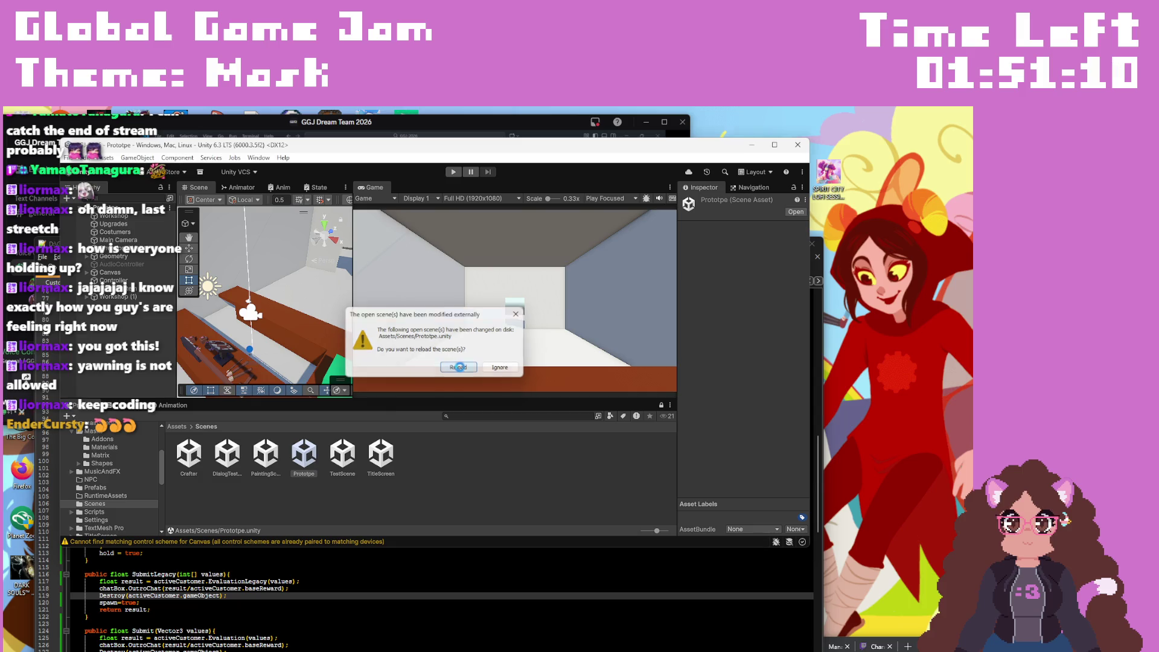
Step: Play-test the Prototype scene through the day 1 greeting, then open the Victory scene
click(407, 492)
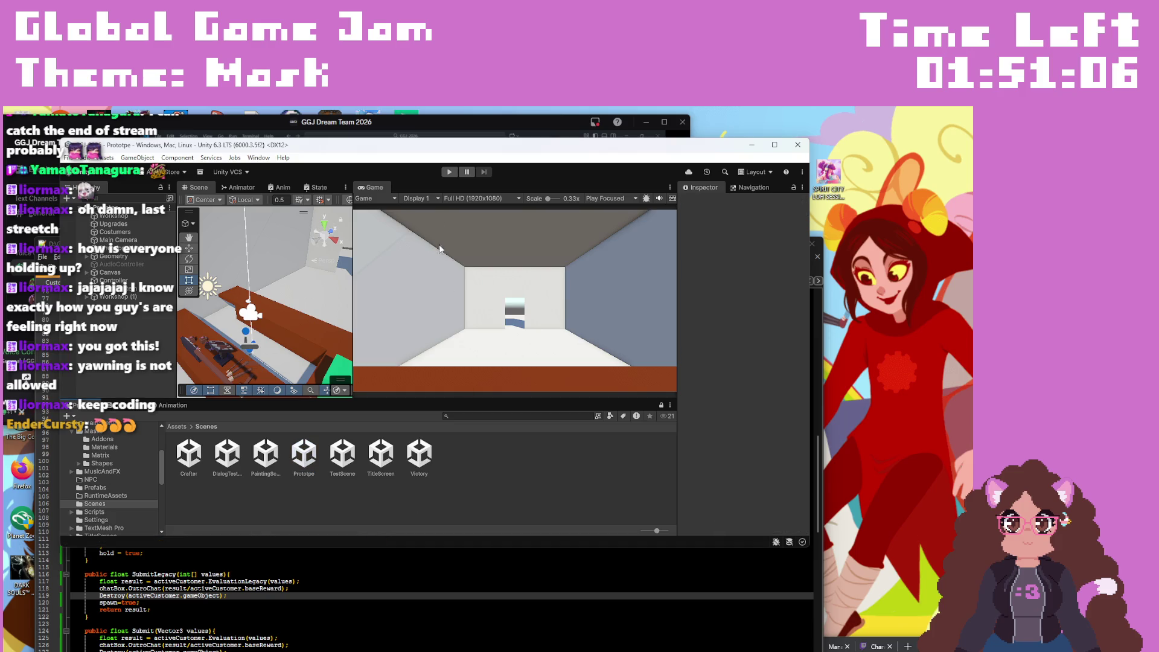
click(449, 174)
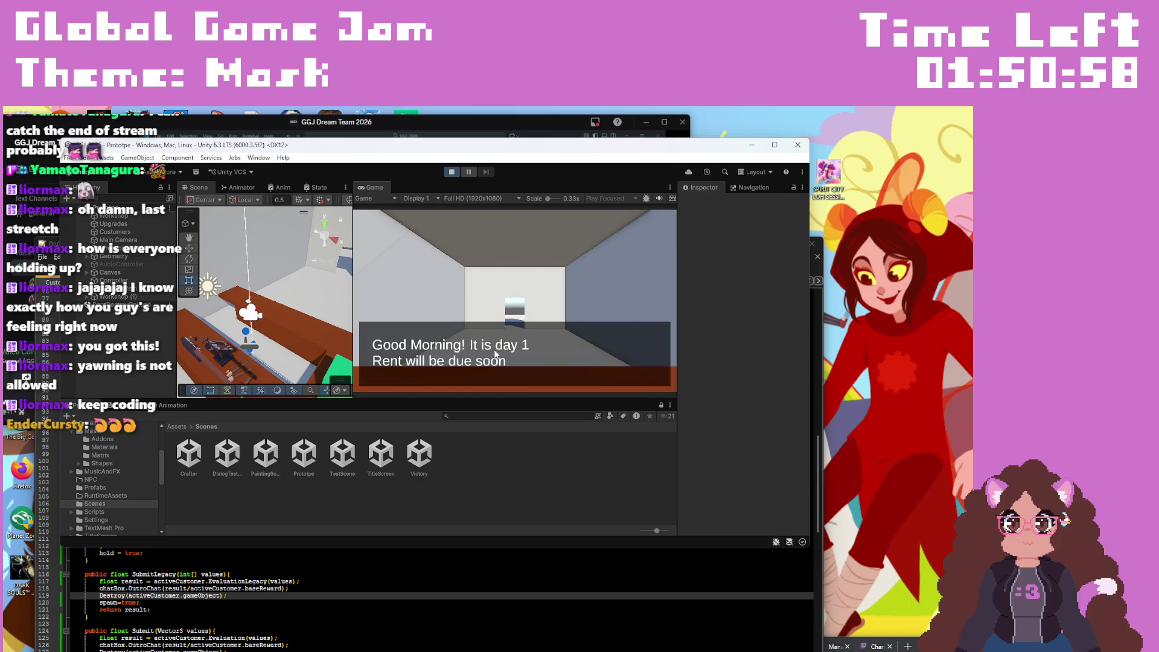
click(453, 172)
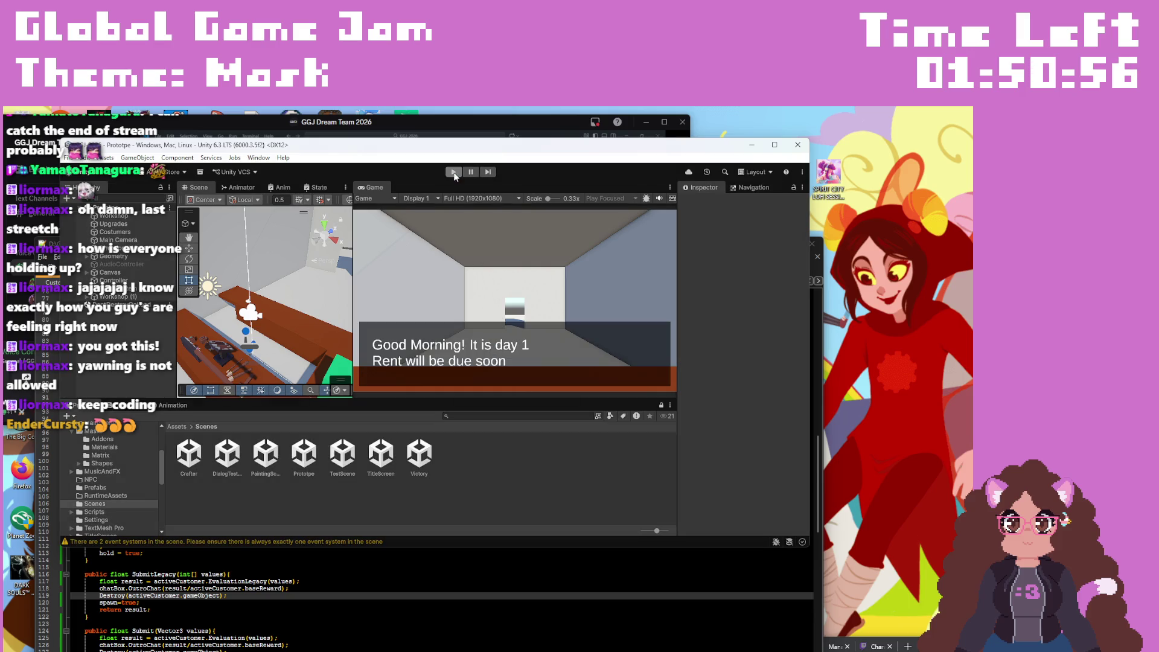
double_click(417, 460)
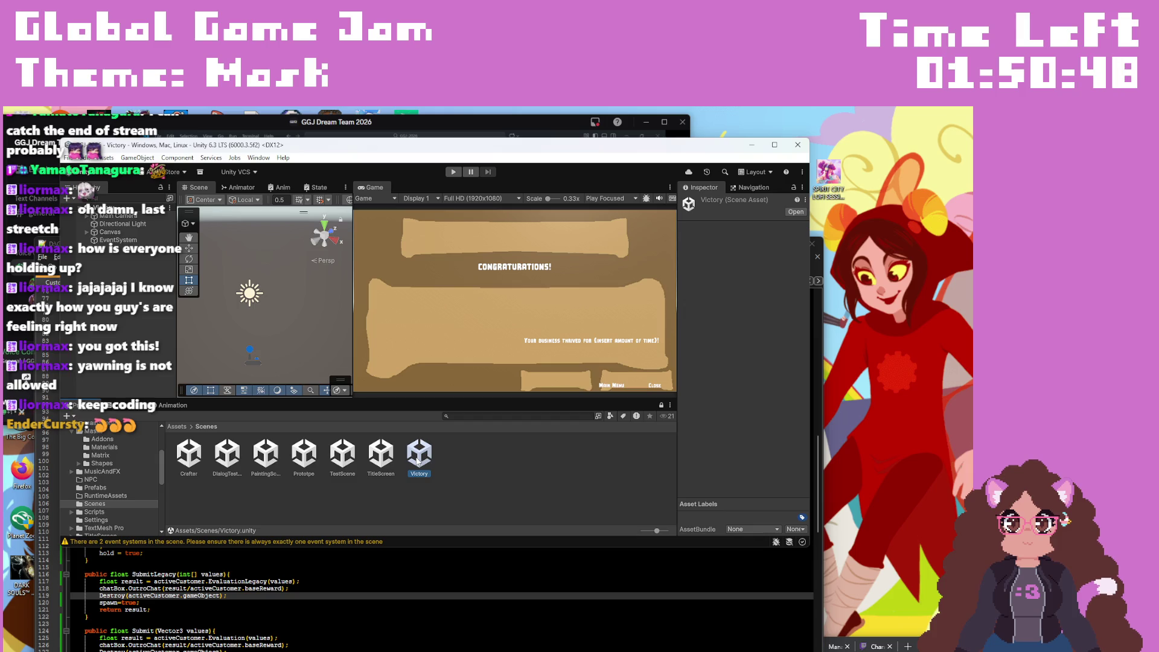
Step: Play-test the CONGRATULATIONS! screen, then select the Canvas in the Hierarchy and expand its children
click(452, 171)
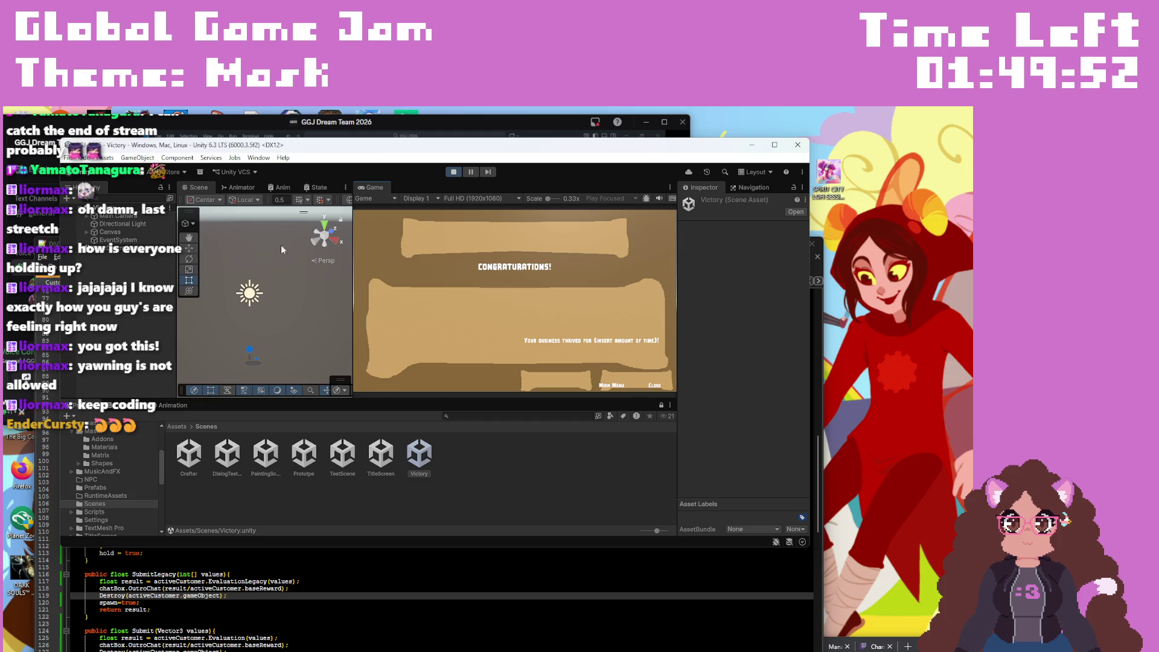
click(449, 173)
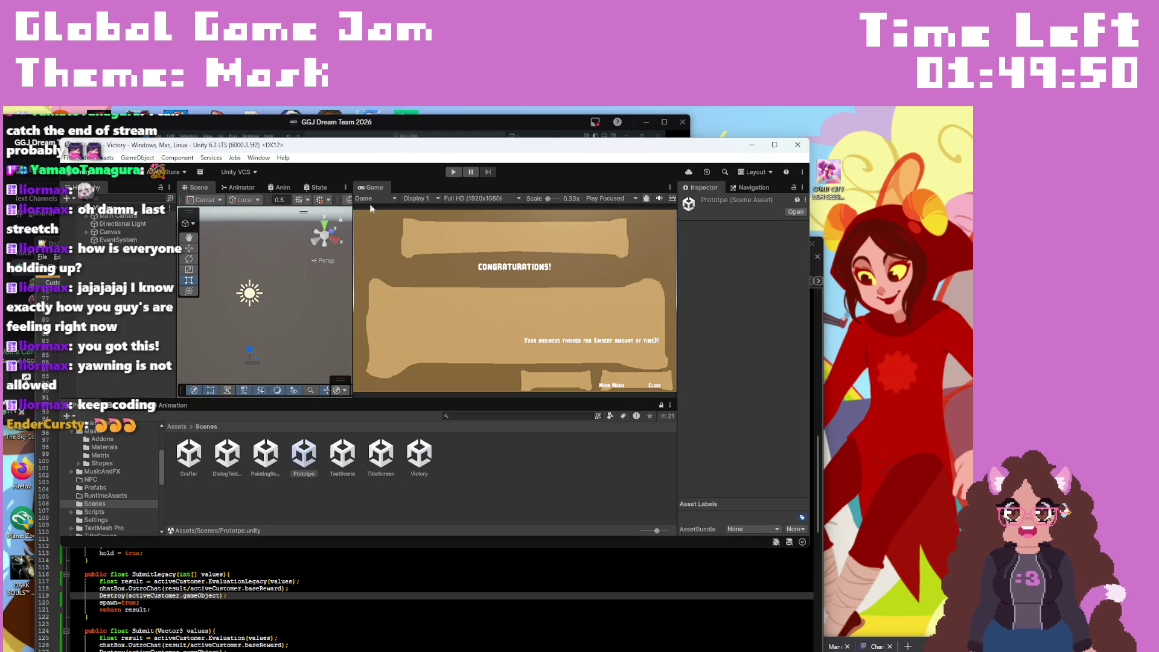
click(87, 232)
click(87, 232)
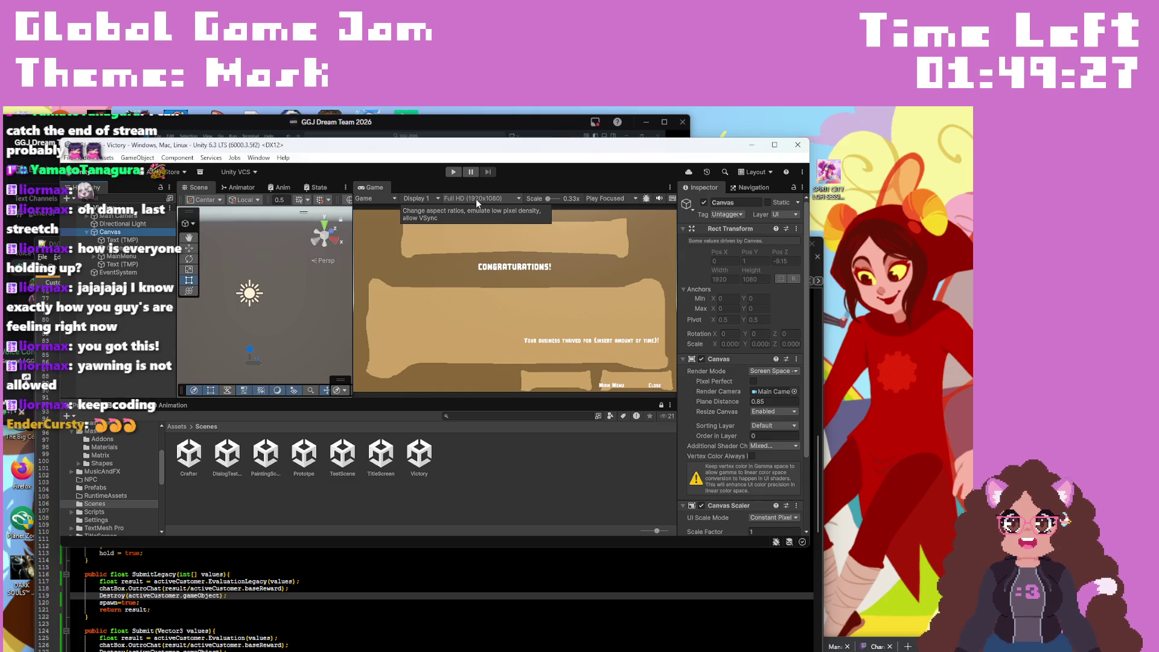
click(476, 198)
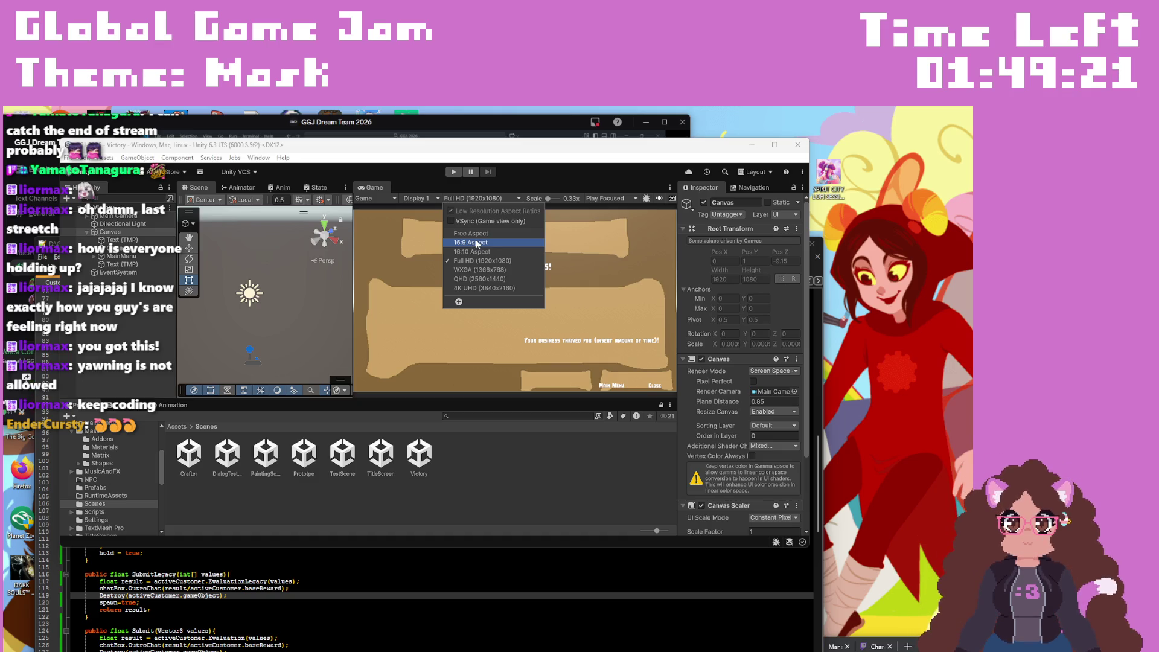
click(478, 244)
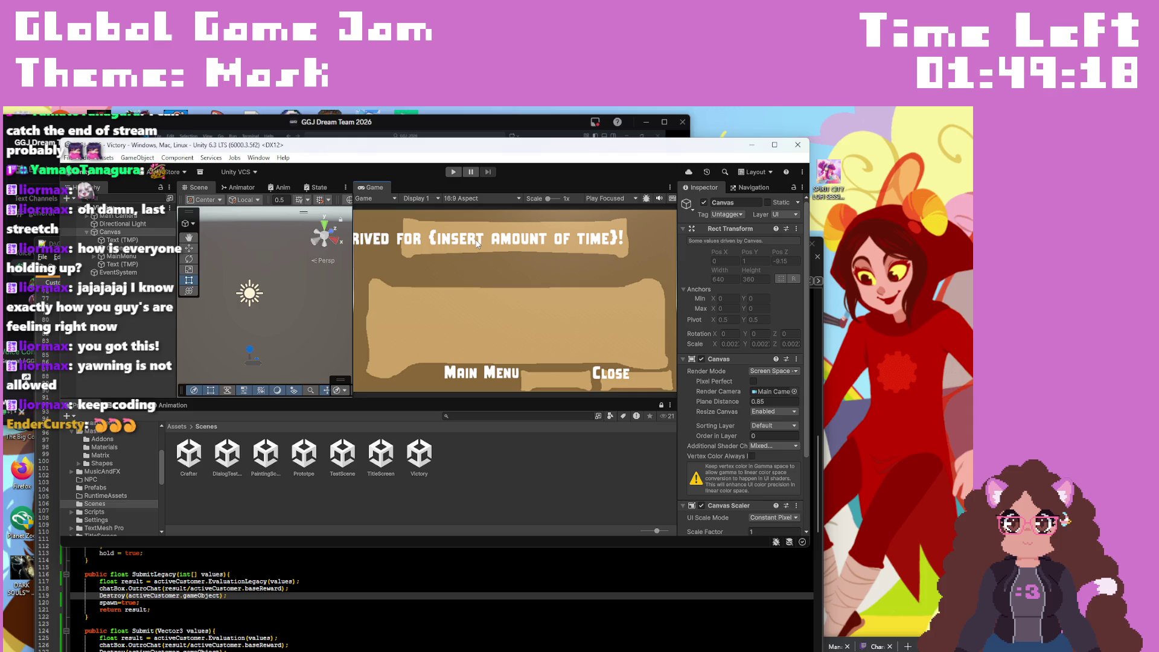
click(469, 200)
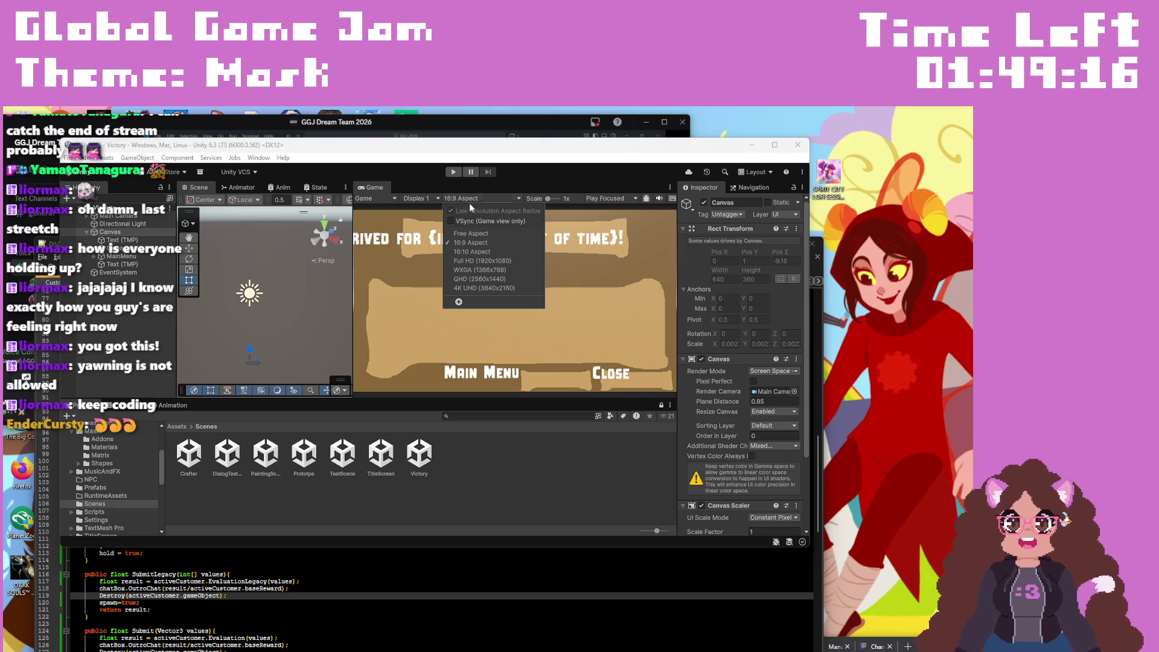
click(477, 261)
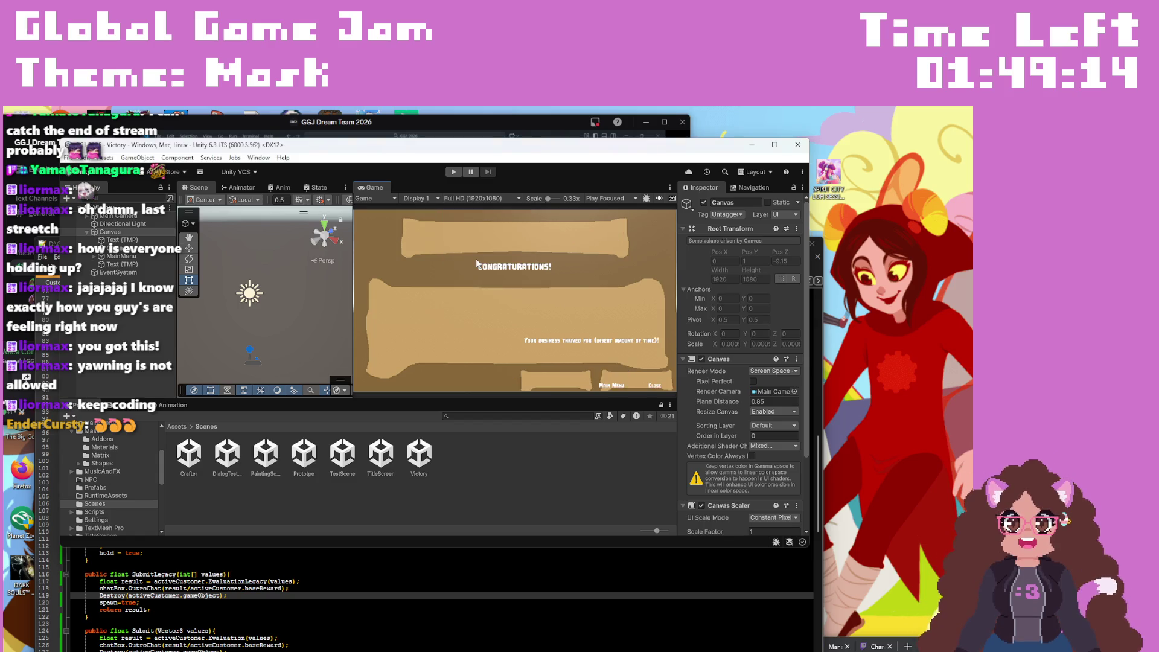
click(477, 198)
click(477, 252)
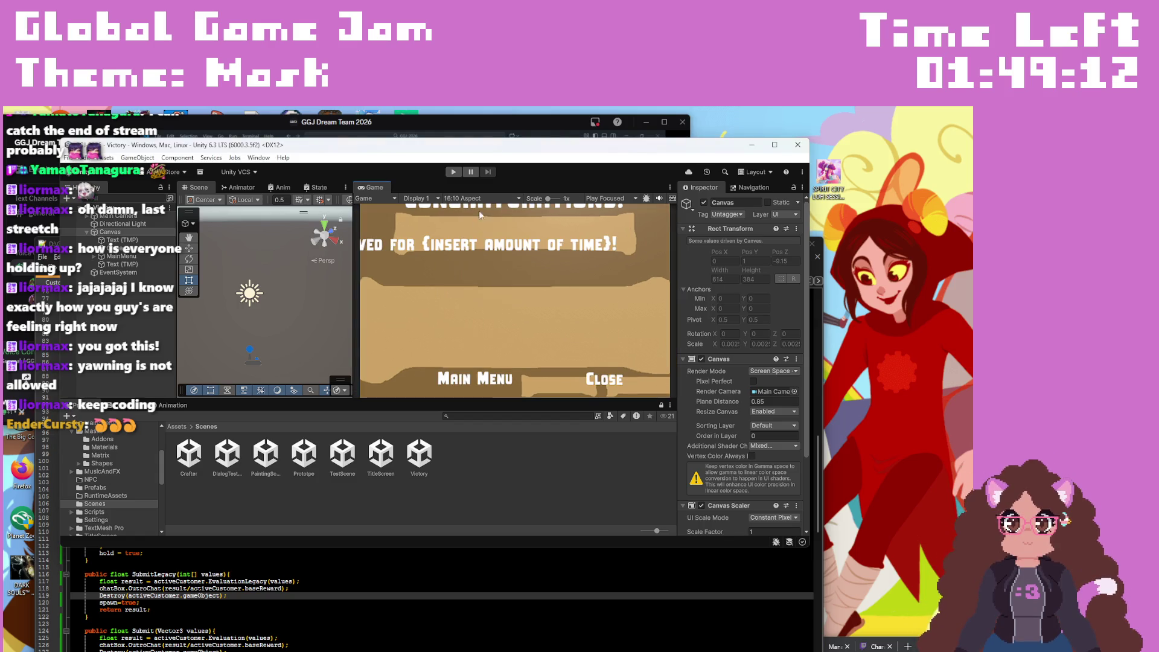
click(478, 197)
click(477, 233)
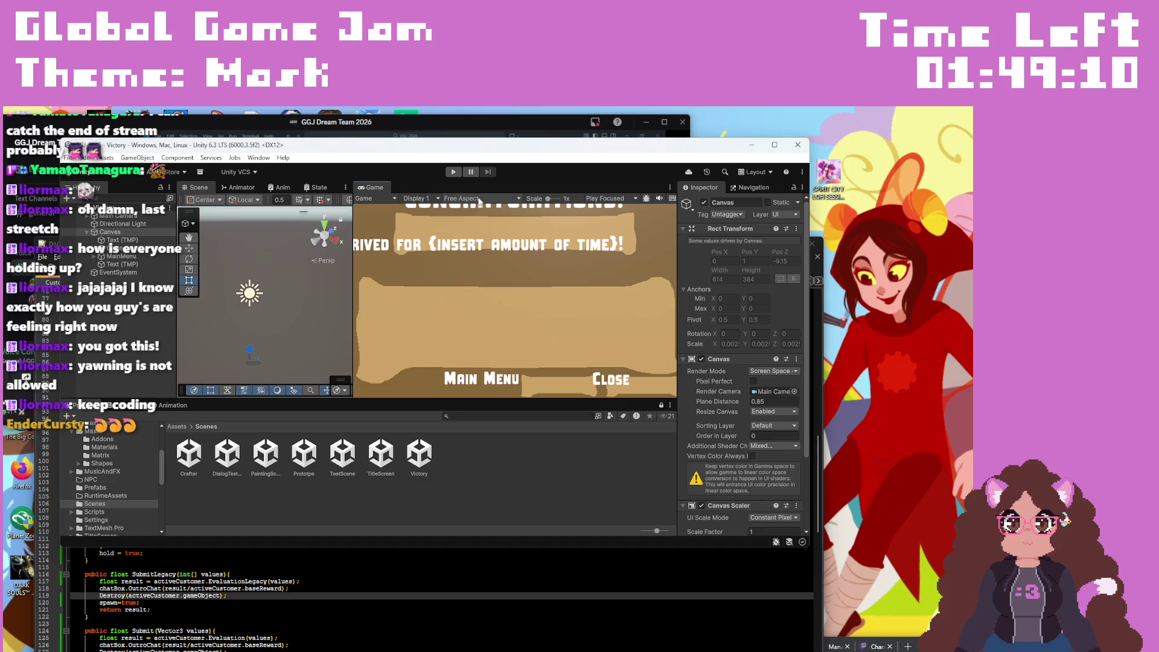
click(477, 198)
click(478, 261)
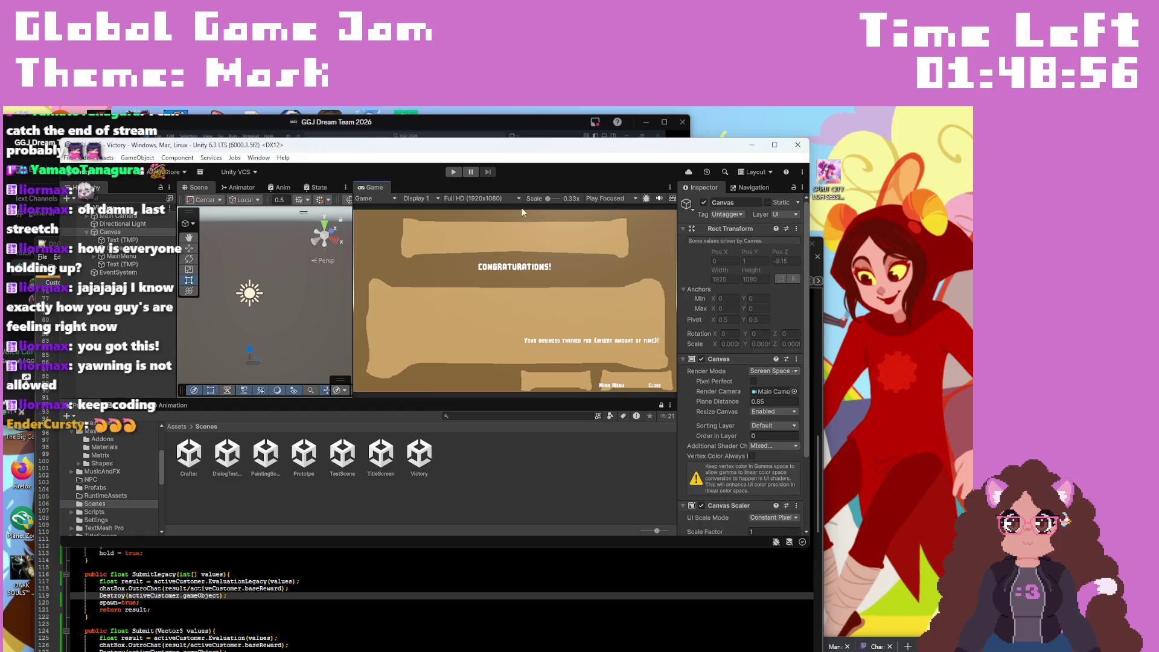
click(749, 146)
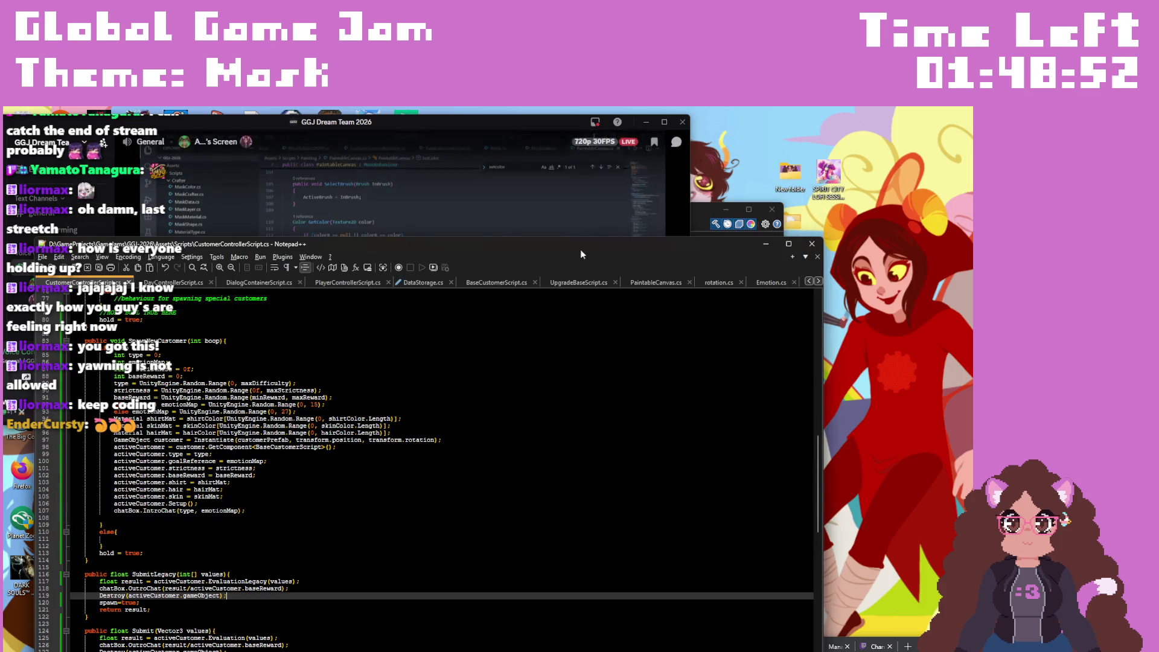
Step: Show the teammate's shared PaintableCanvas.cs stream full screen in Discord, then switch to the contempt antonyms results
click(577, 182)
click(578, 181)
click(355, 212)
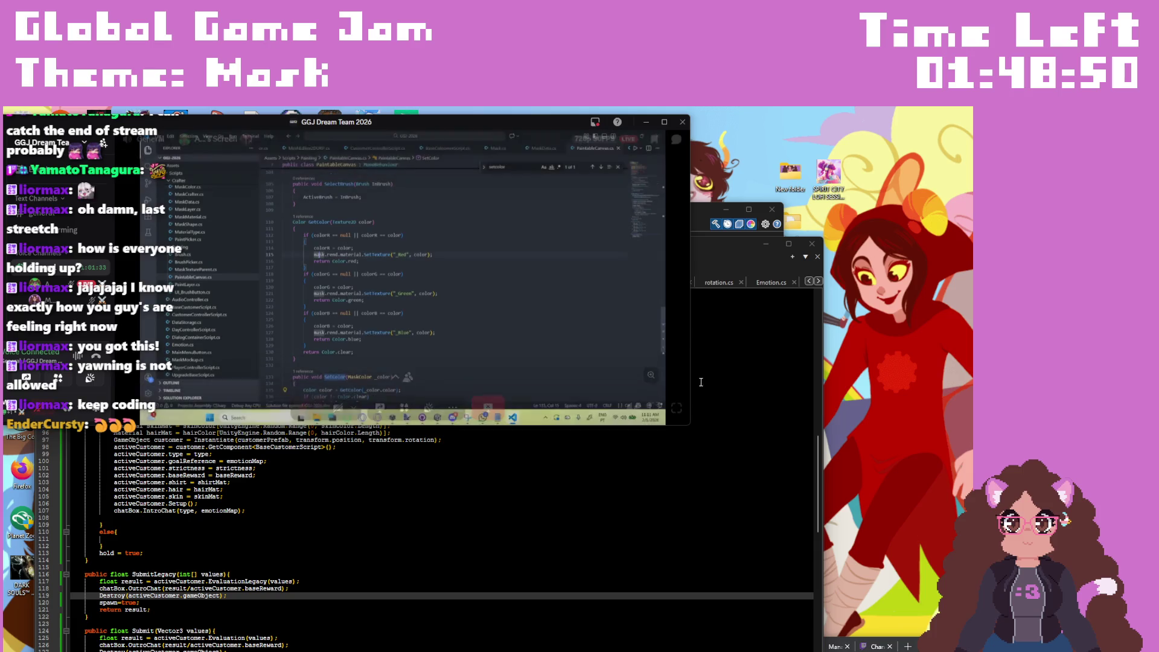
click(676, 405)
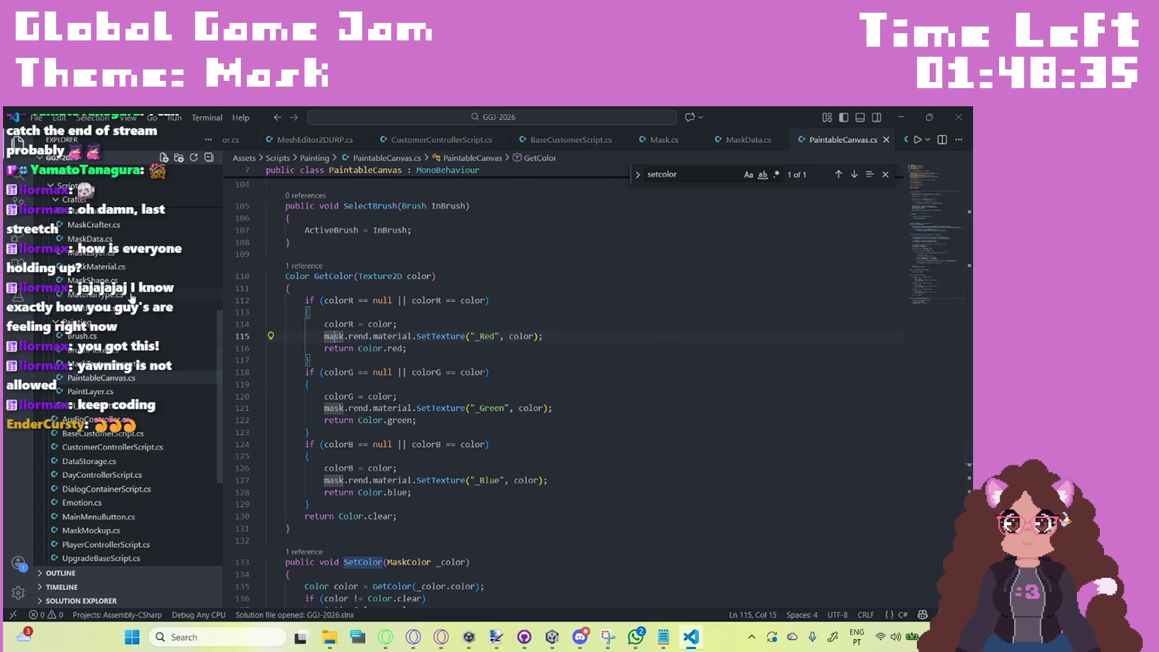
click(385, 637)
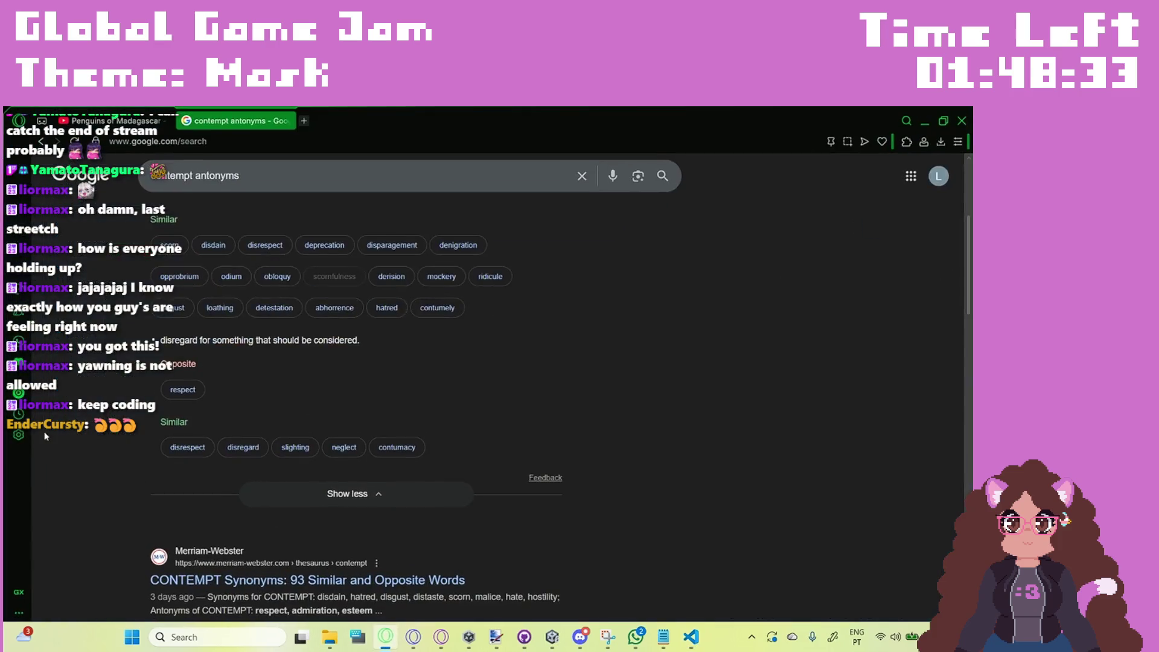
Step: Skip forward through tracks in the Opera GX music player, stepping back once to land on Compass by Sail North
click(19, 395)
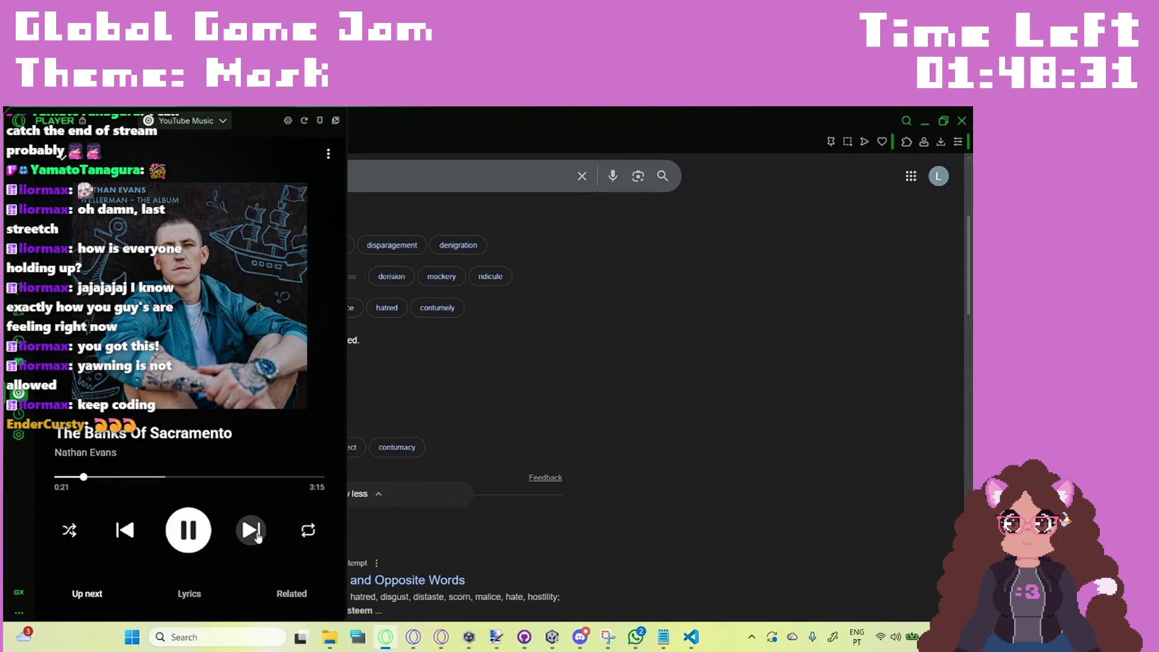
click(257, 535)
click(258, 536)
click(258, 535)
click(124, 531)
click(250, 531)
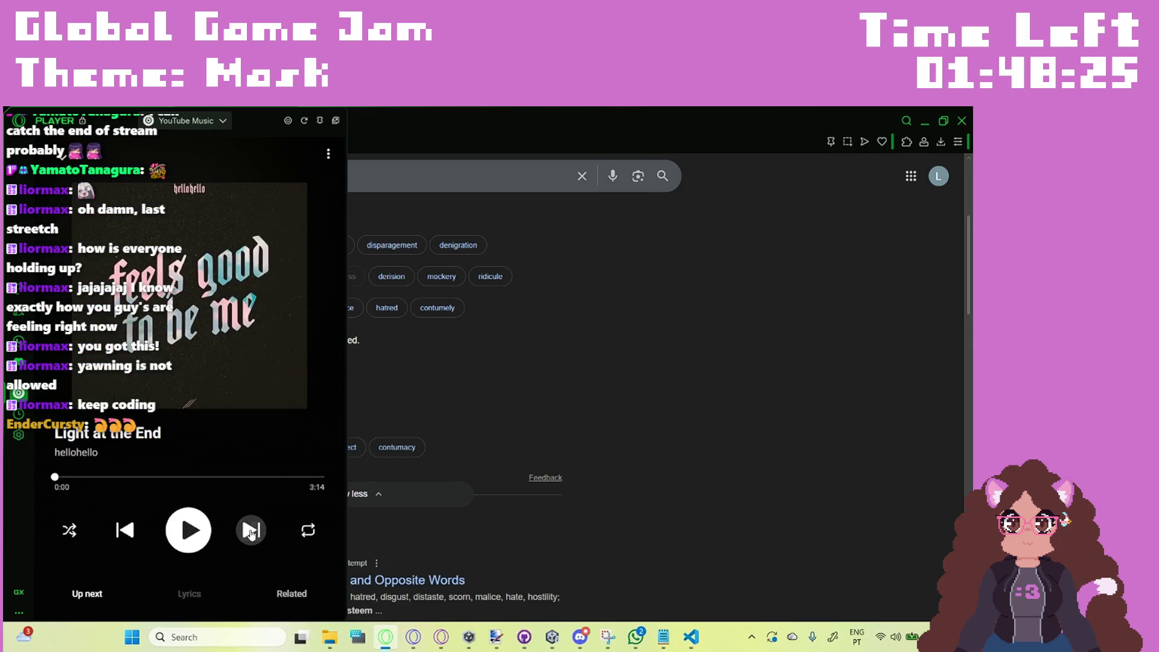
click(251, 531)
click(251, 531)
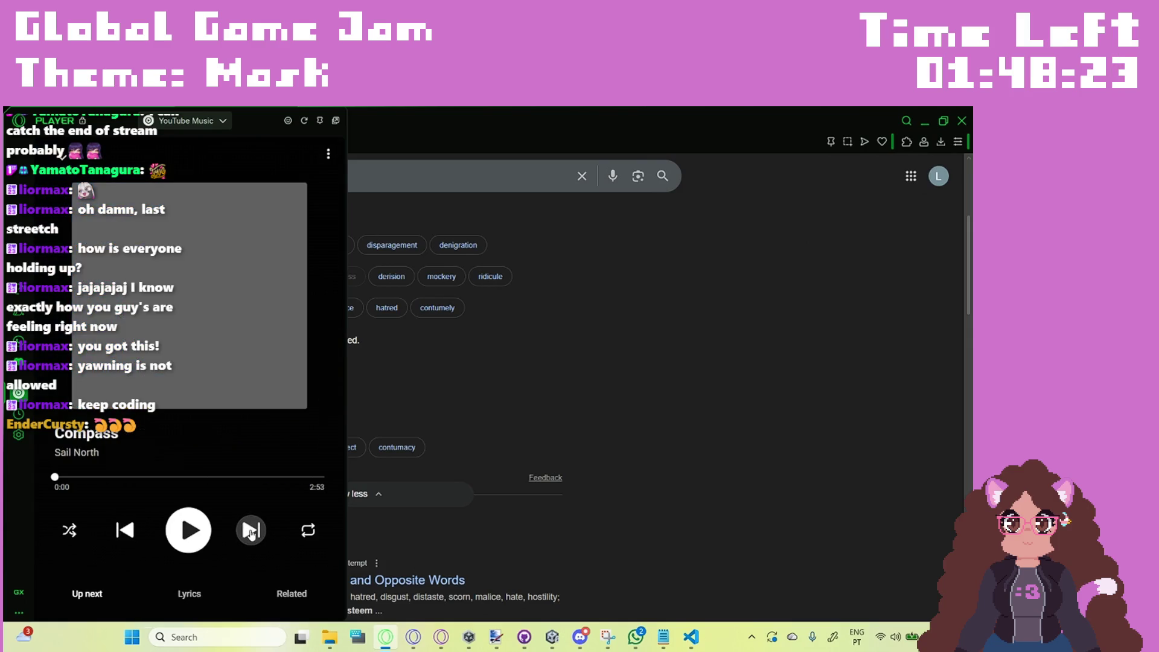
click(251, 531)
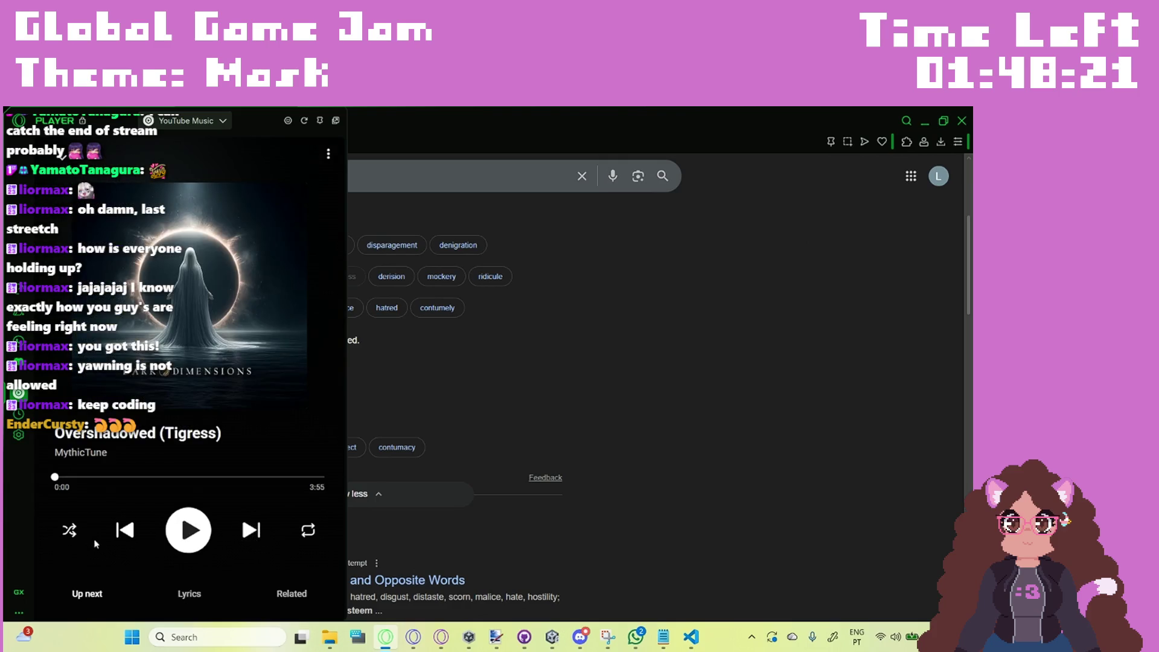
click(247, 531)
key(alt+Tab)
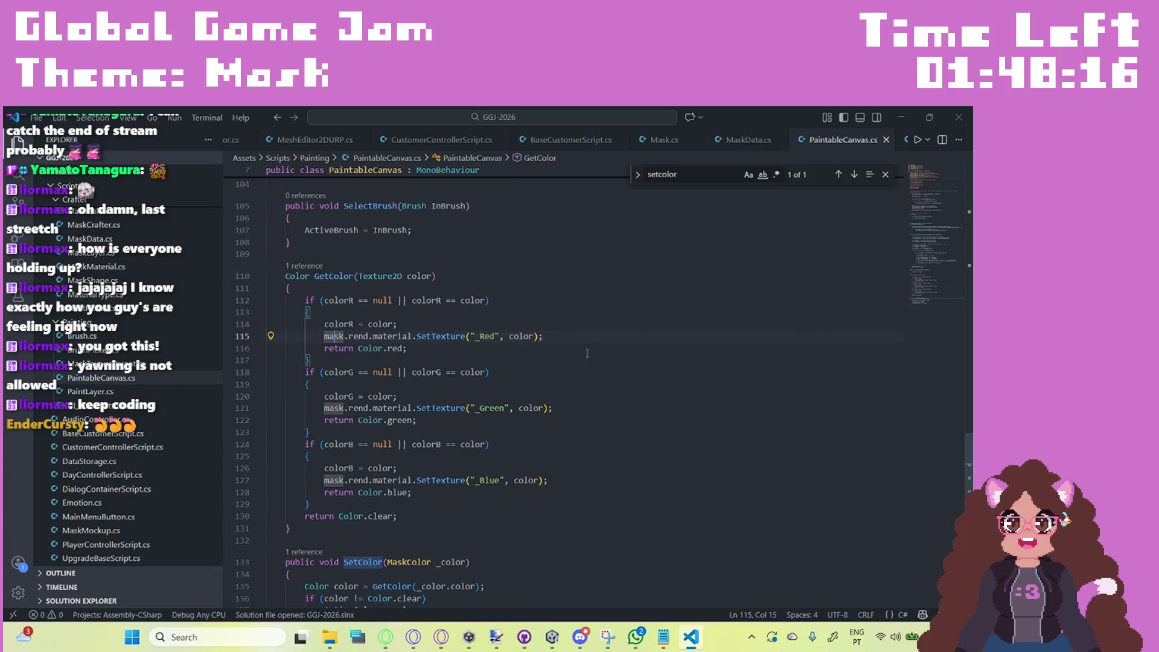
Step: Select line 115's red-channel SetTexture call and check the teammate's shared code in the Discord call
drag(561, 339, 320, 336)
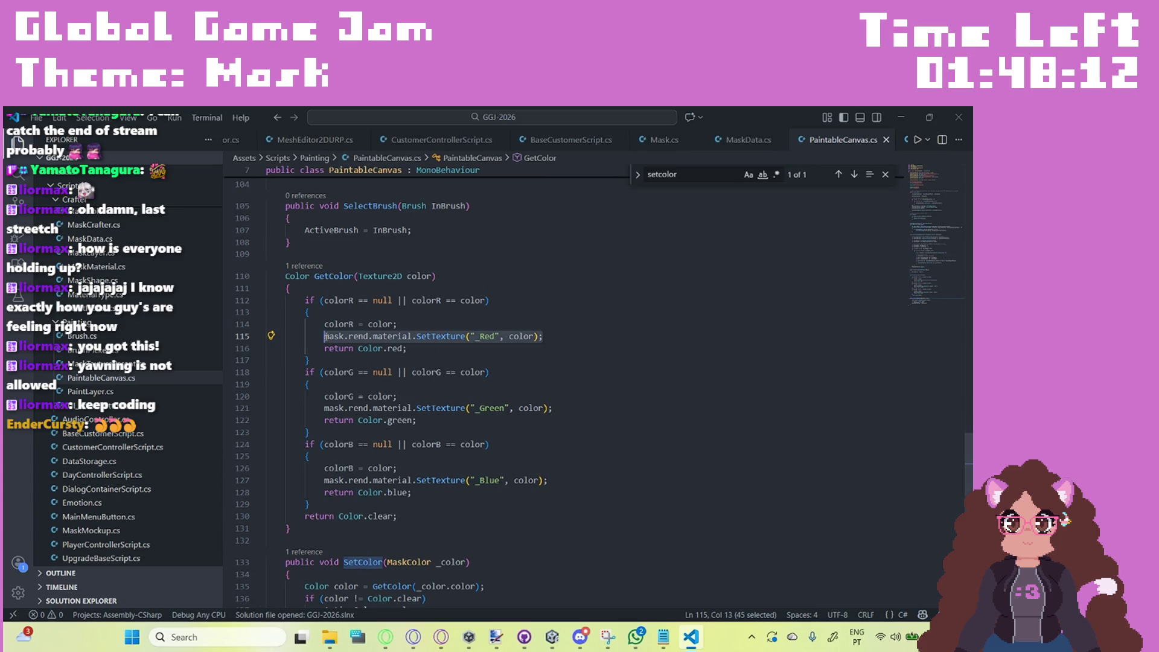
scroll(585, 385, down, 2)
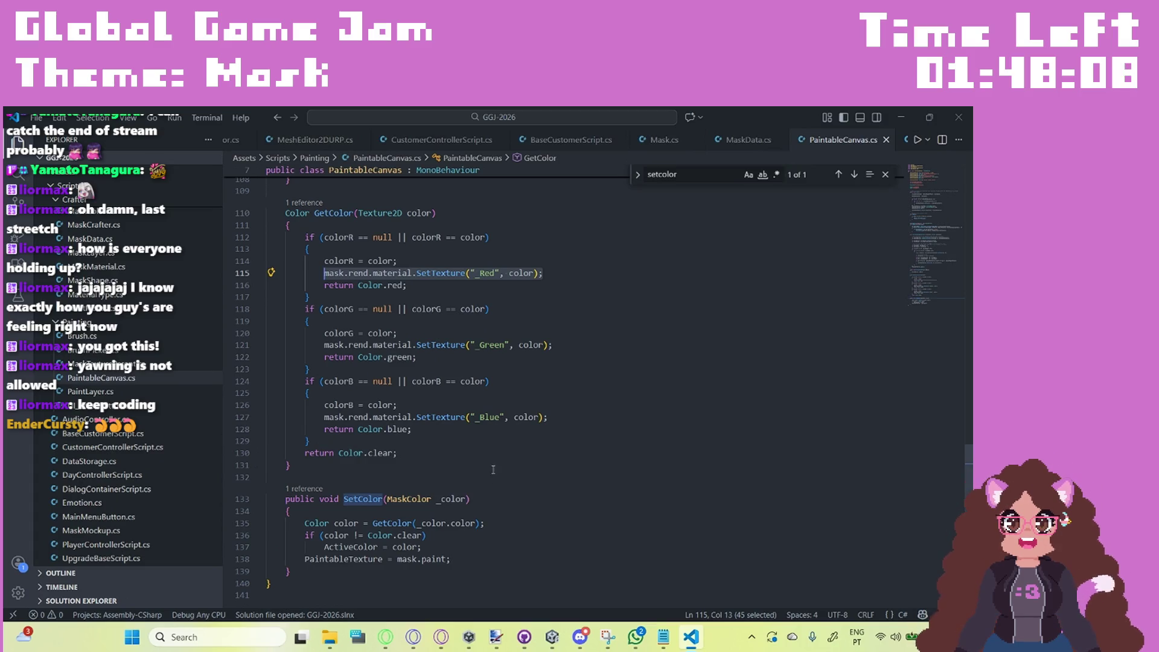
key(alt+Tab)
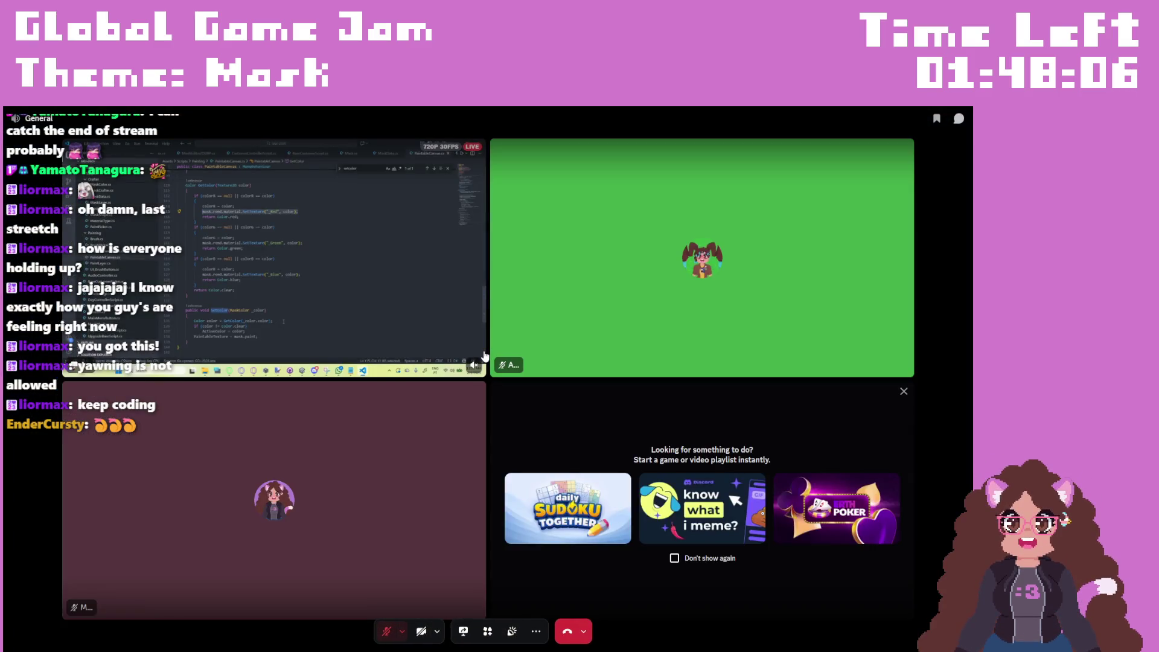
key(alt+Tab)
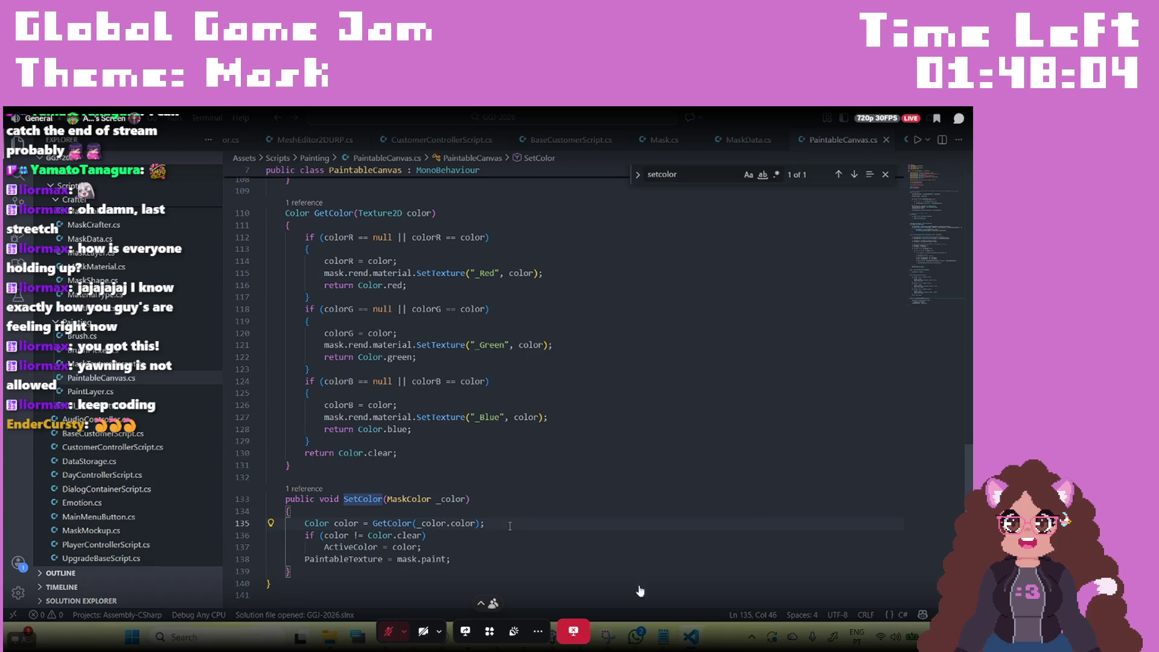
click(672, 531)
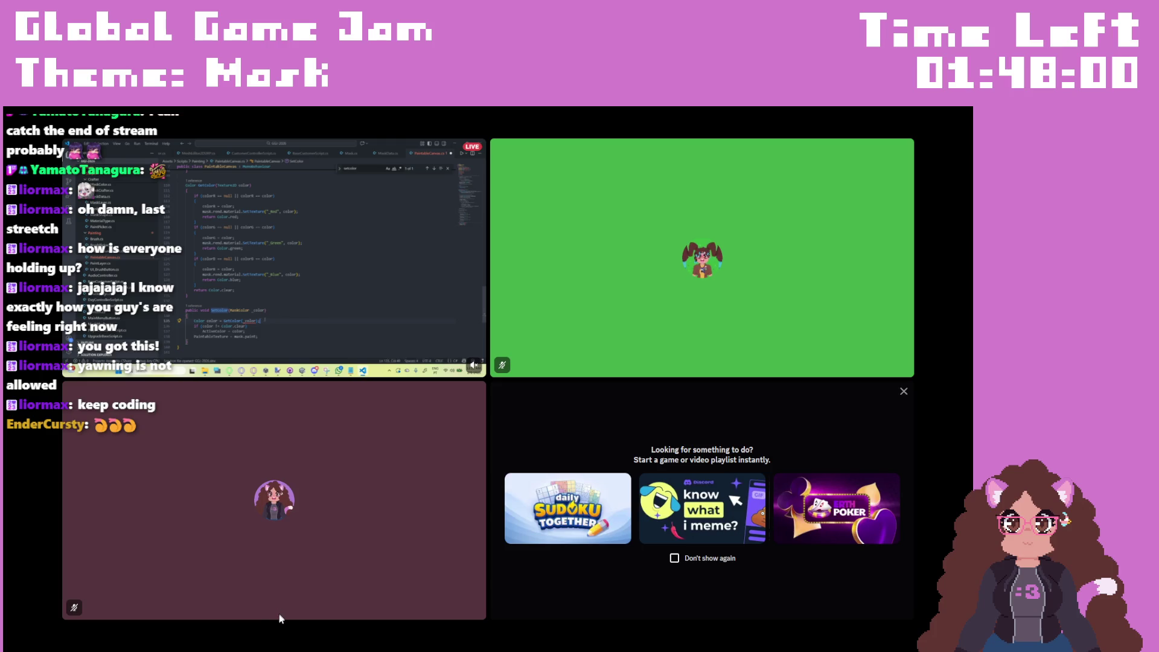
click(228, 308)
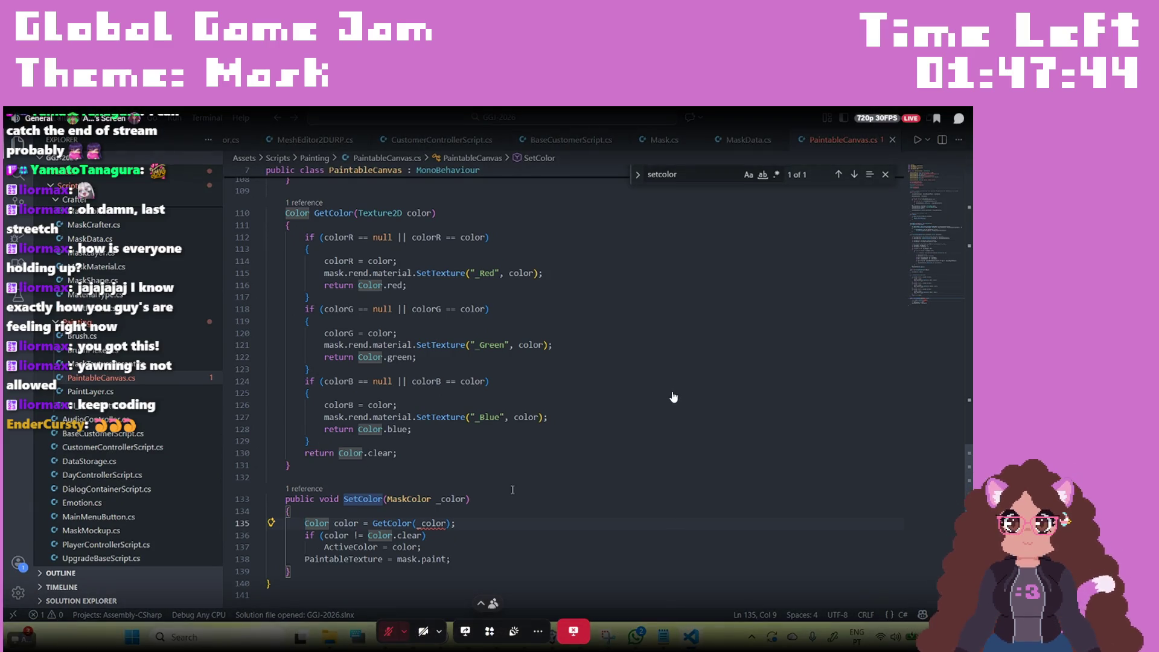
Step: Undo trial .color and MaskColor edits on line 135, then change GetColor's Texture2D parameter to MaskColor and save
text(.color)
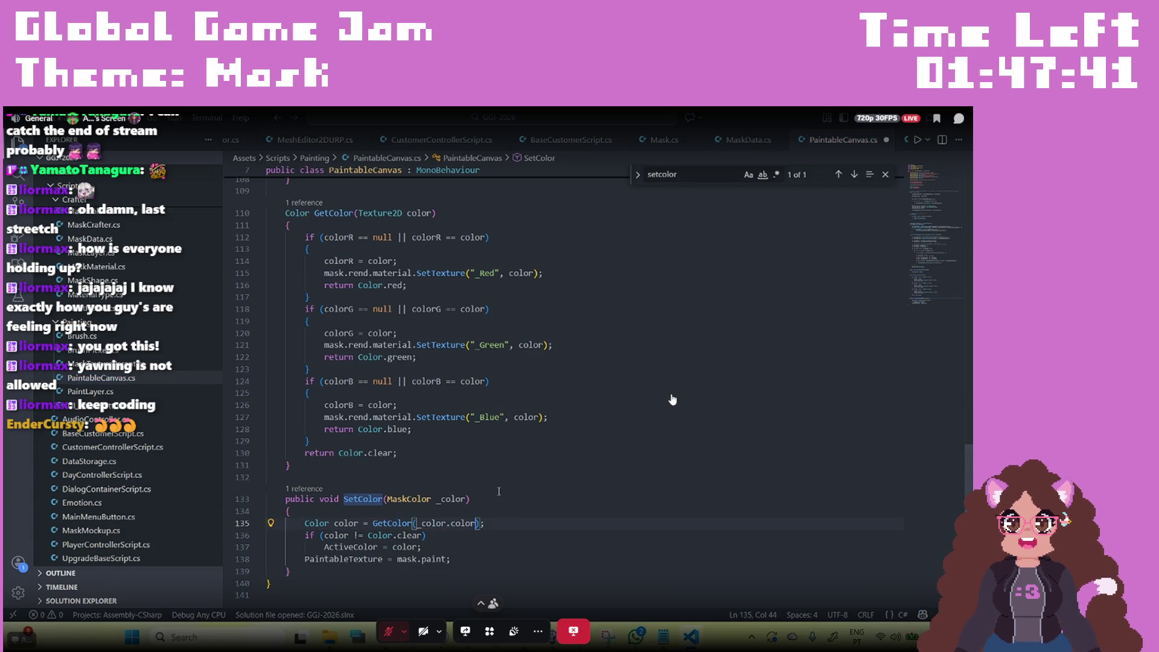
key(ctrl+z)
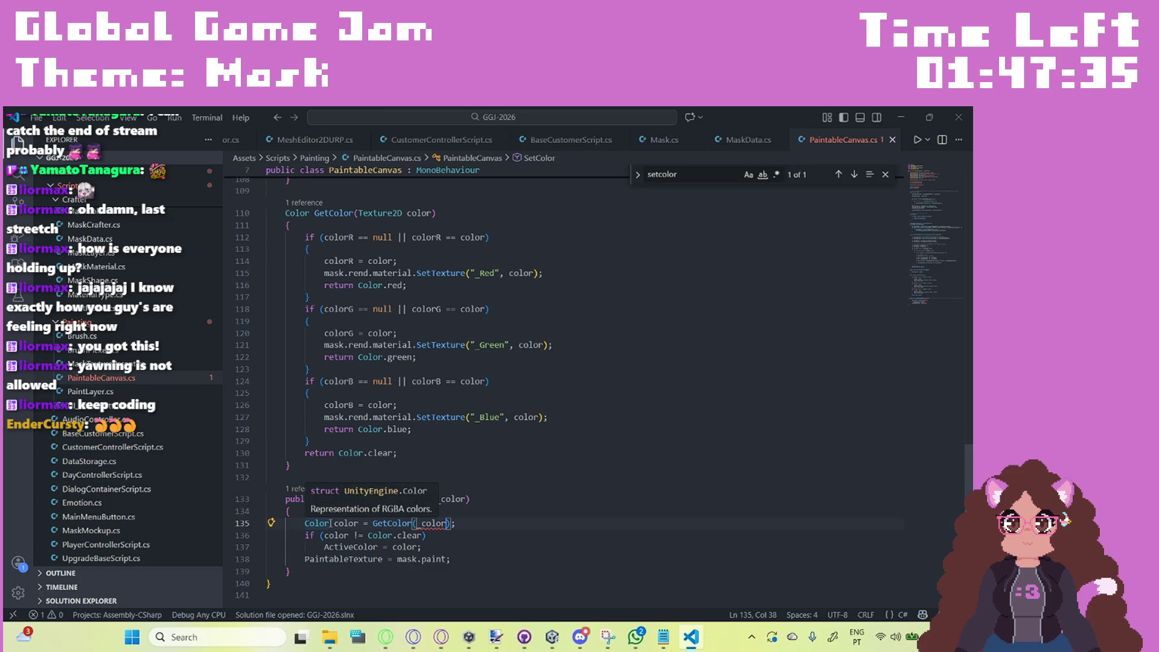
drag(330, 523, 305, 523)
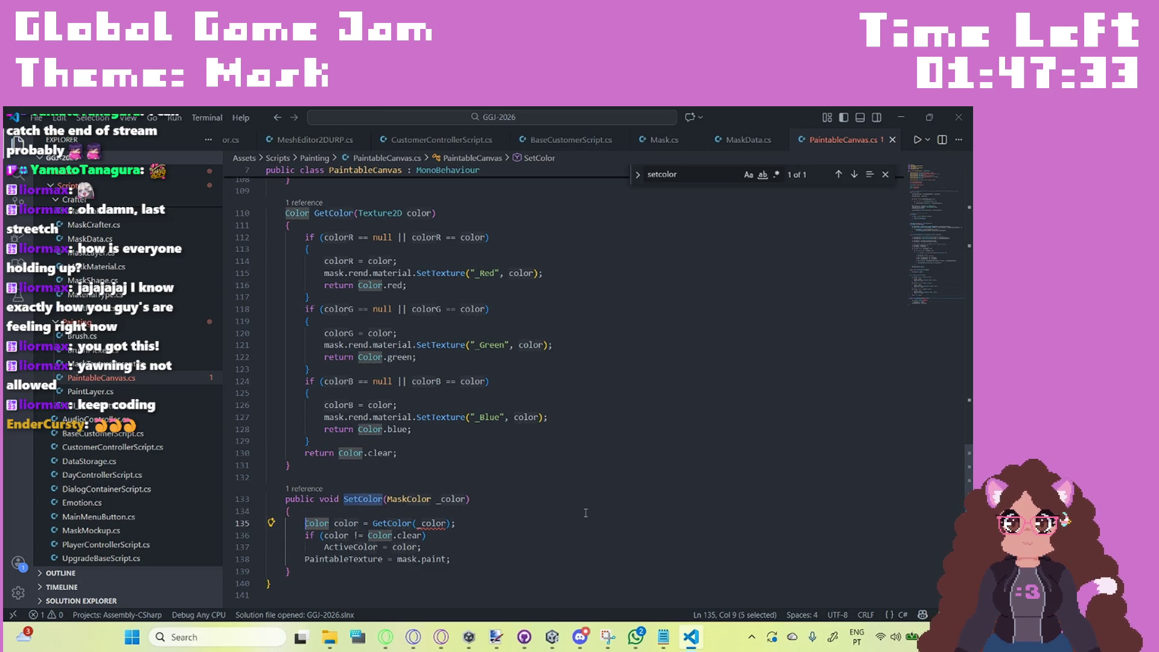
text(Maskcol)
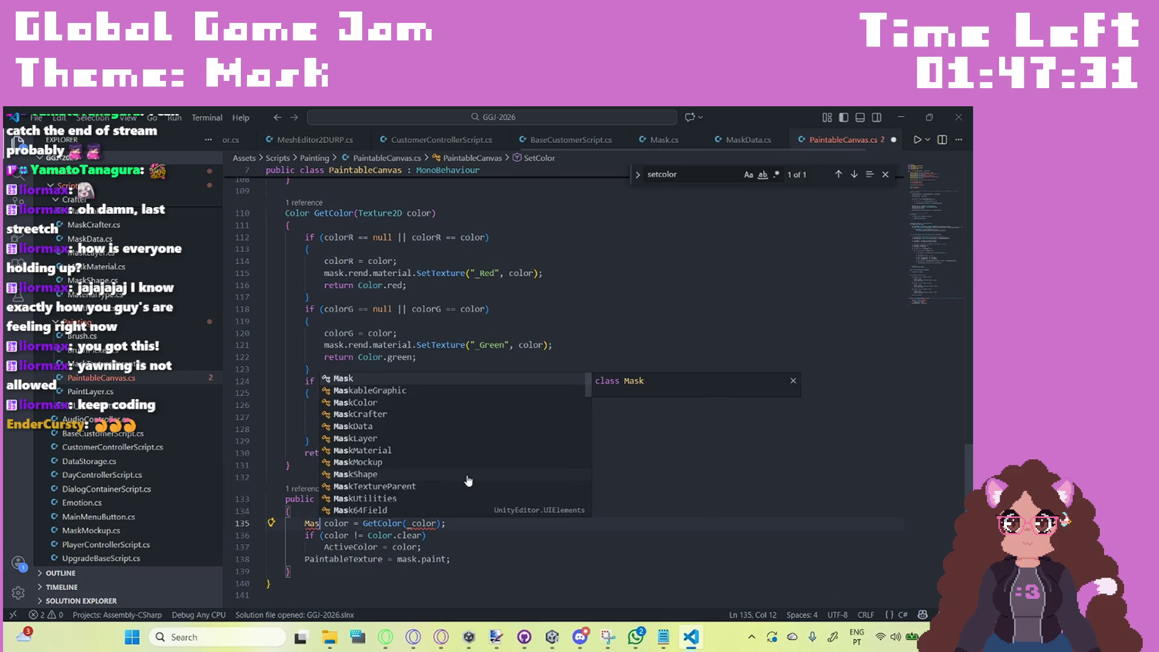
key(Tab)
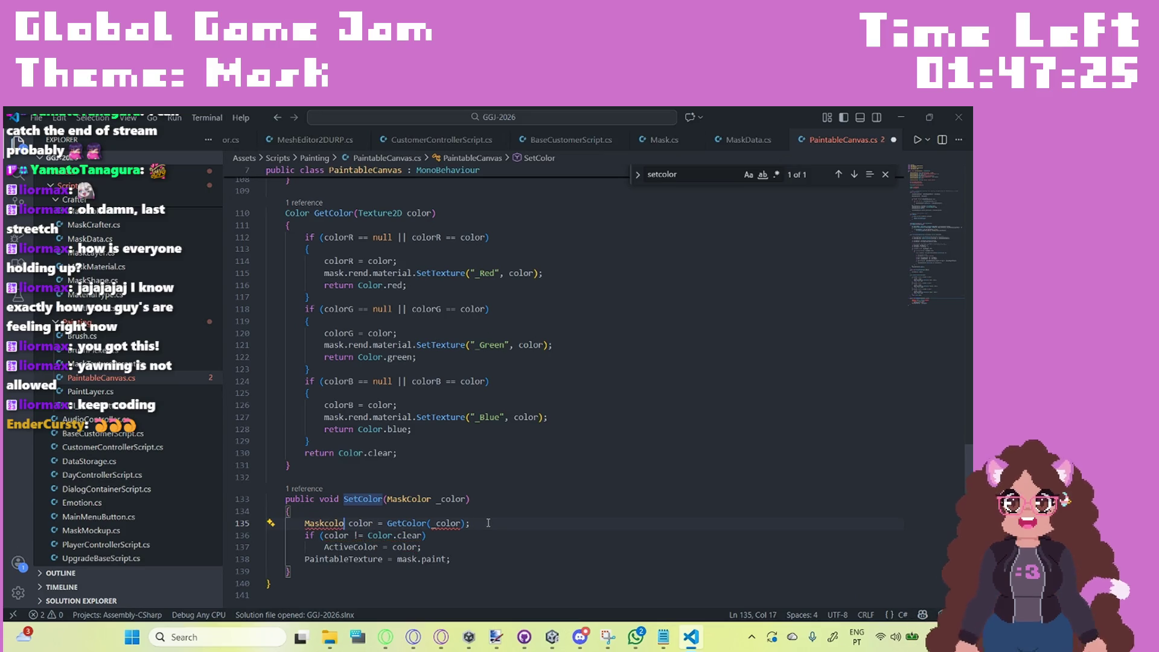
key(ctrl+z)
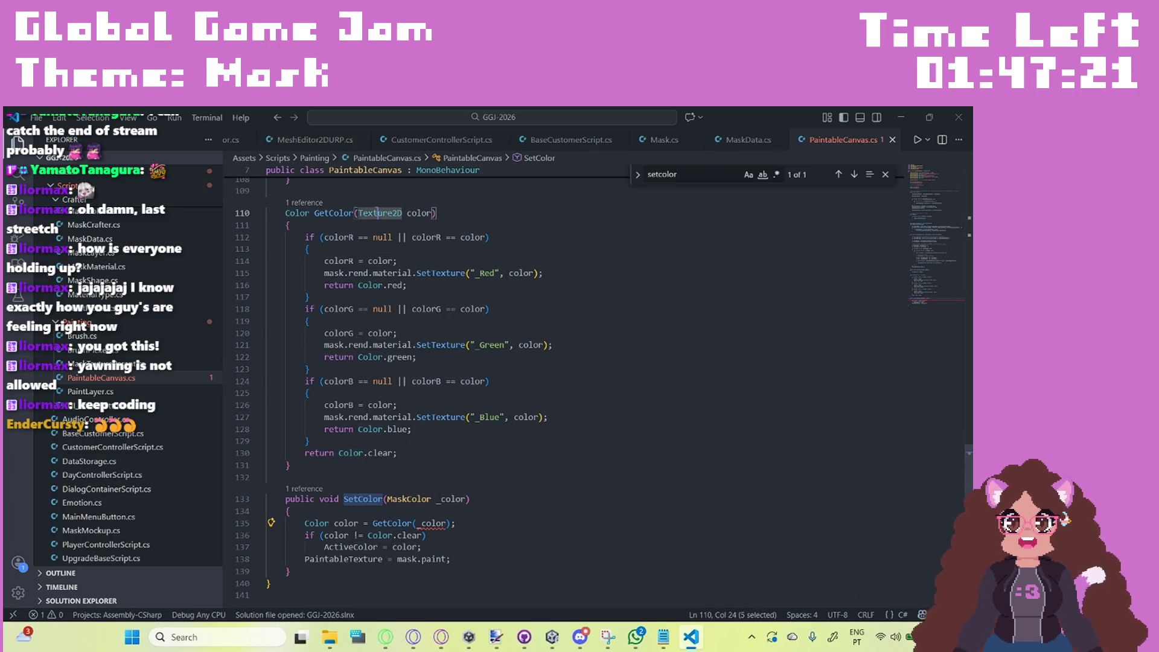
double_click(361, 213)
text(MaskColor)
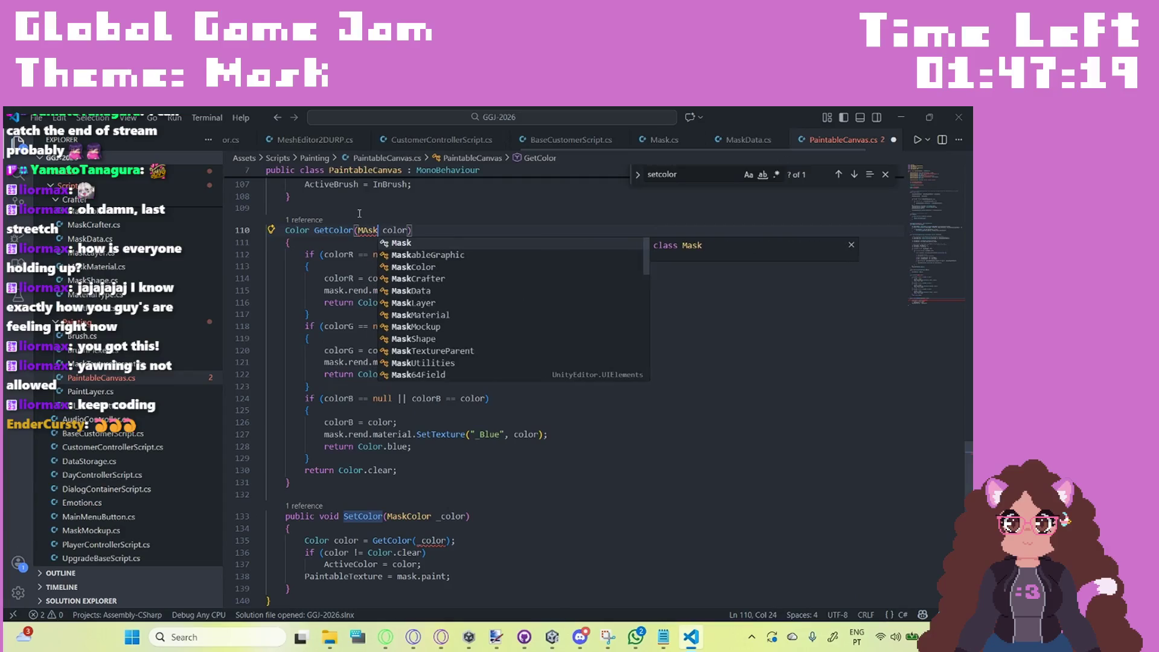
key(ctrl+s)
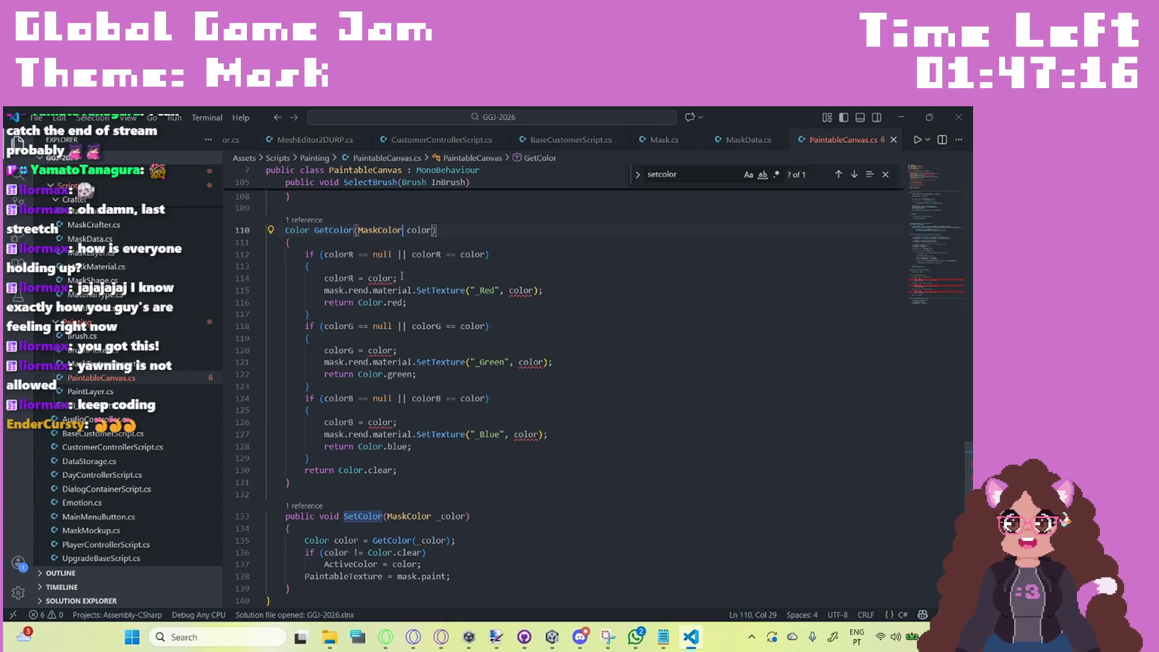
Step: Append .color to every color reference in GetColor's red, green and blue checks, and save
click(394, 277)
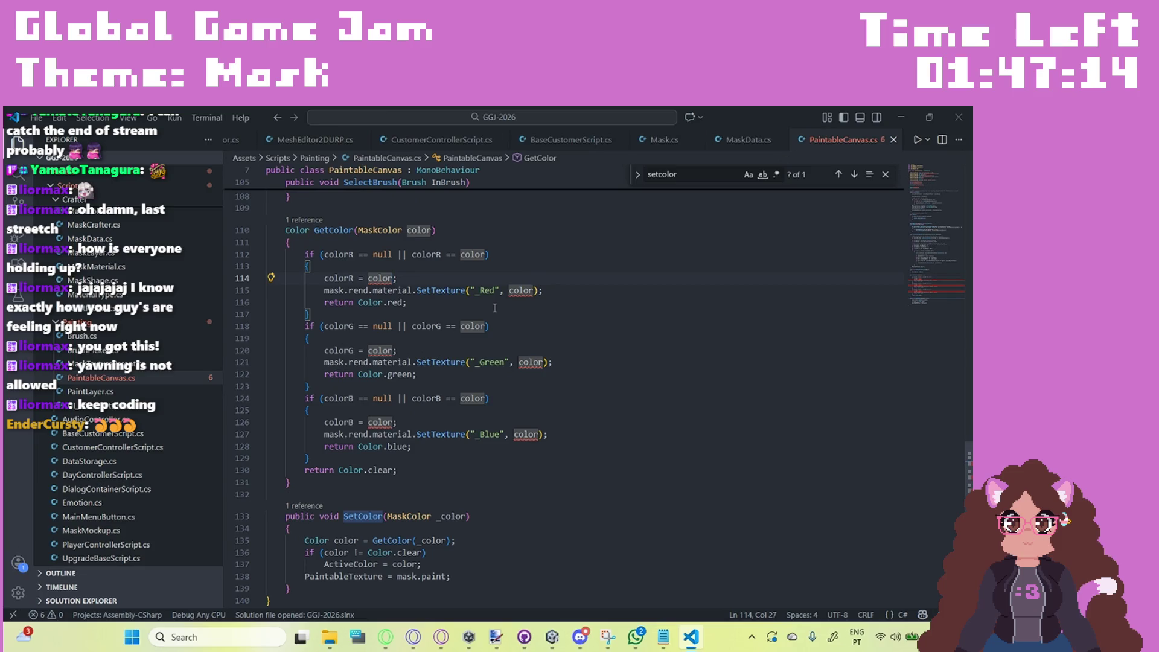
alt+click(539, 291)
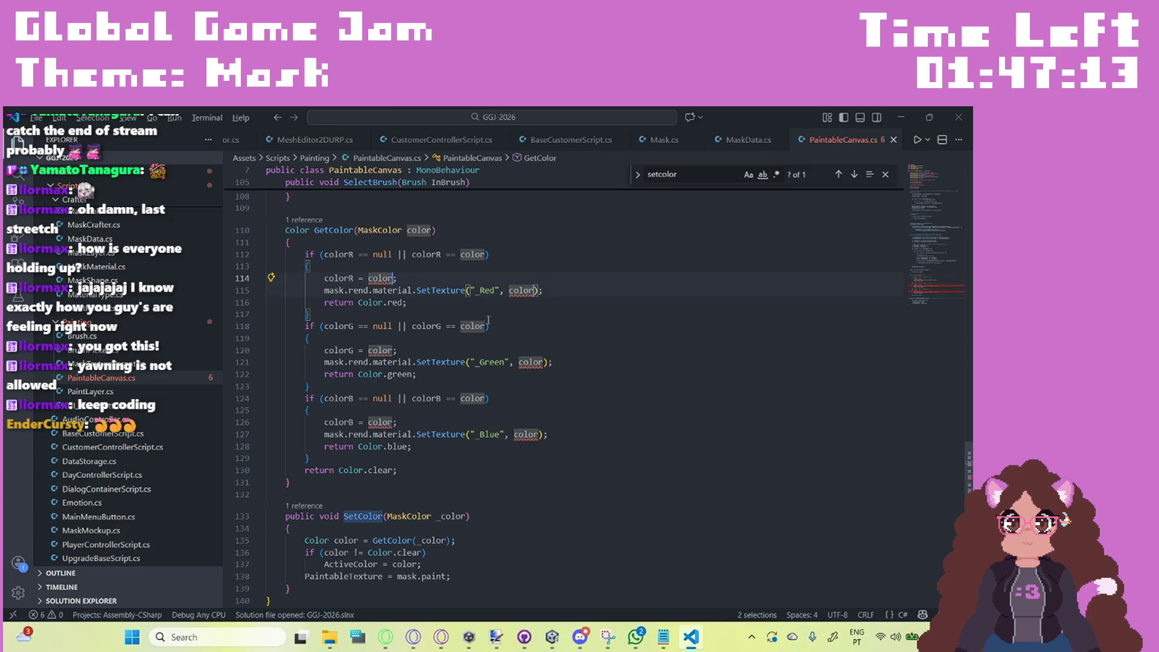
alt+click(394, 350)
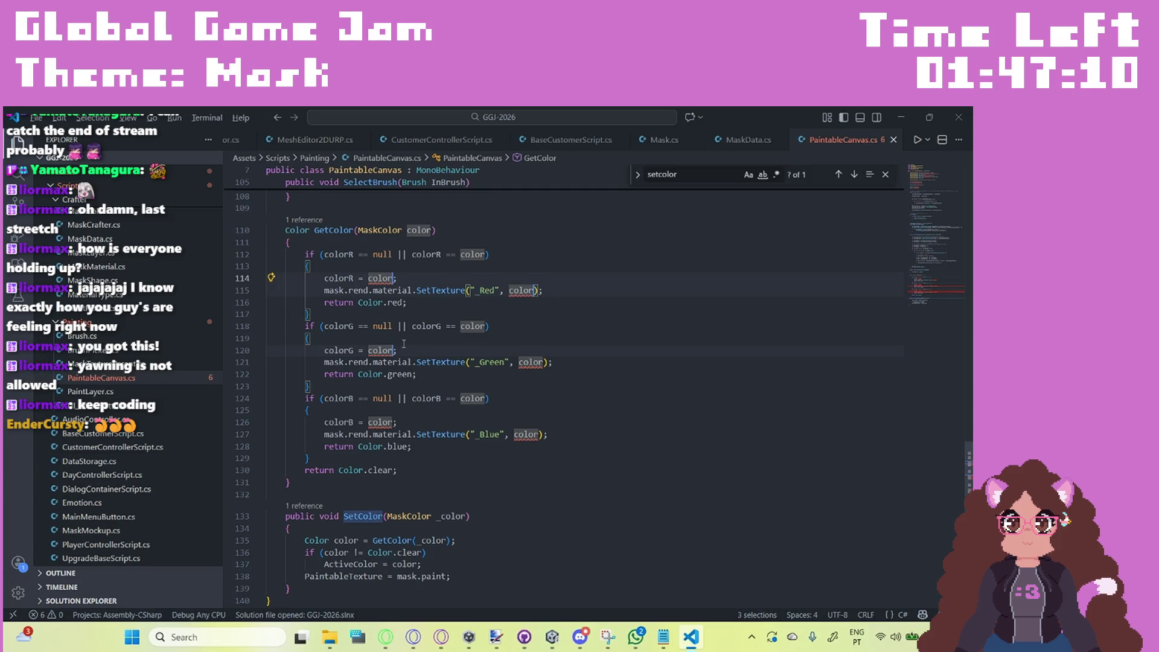
alt+click(488, 254)
alt+click(487, 326)
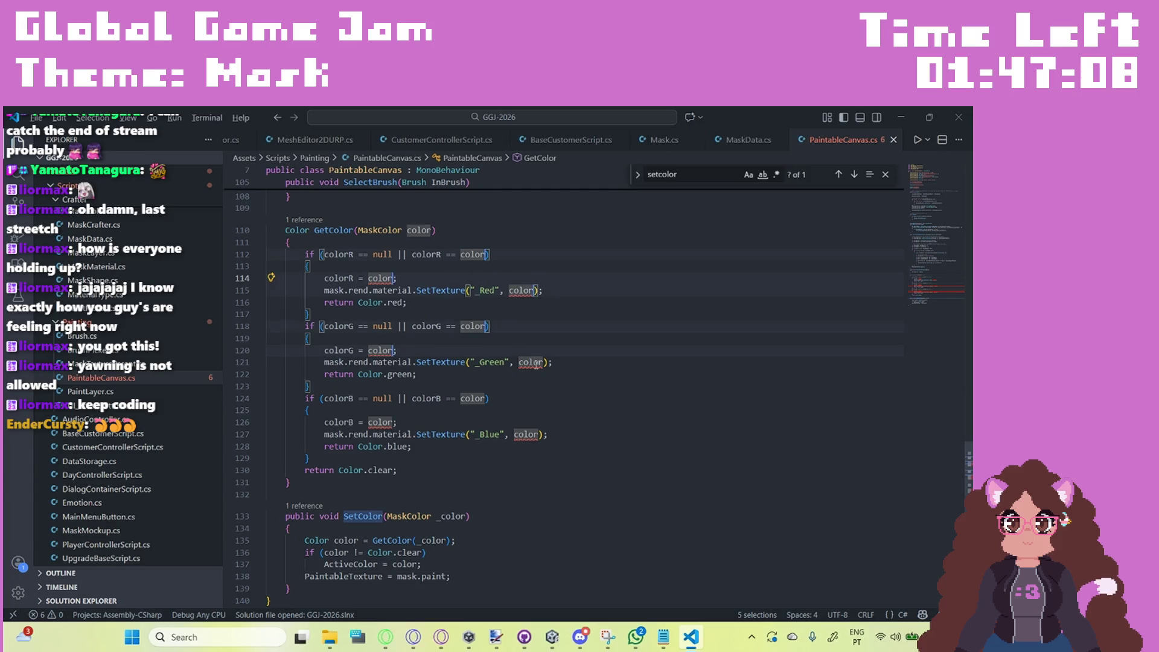
alt+click(394, 277)
alt+click(539, 436)
alt+click(487, 399)
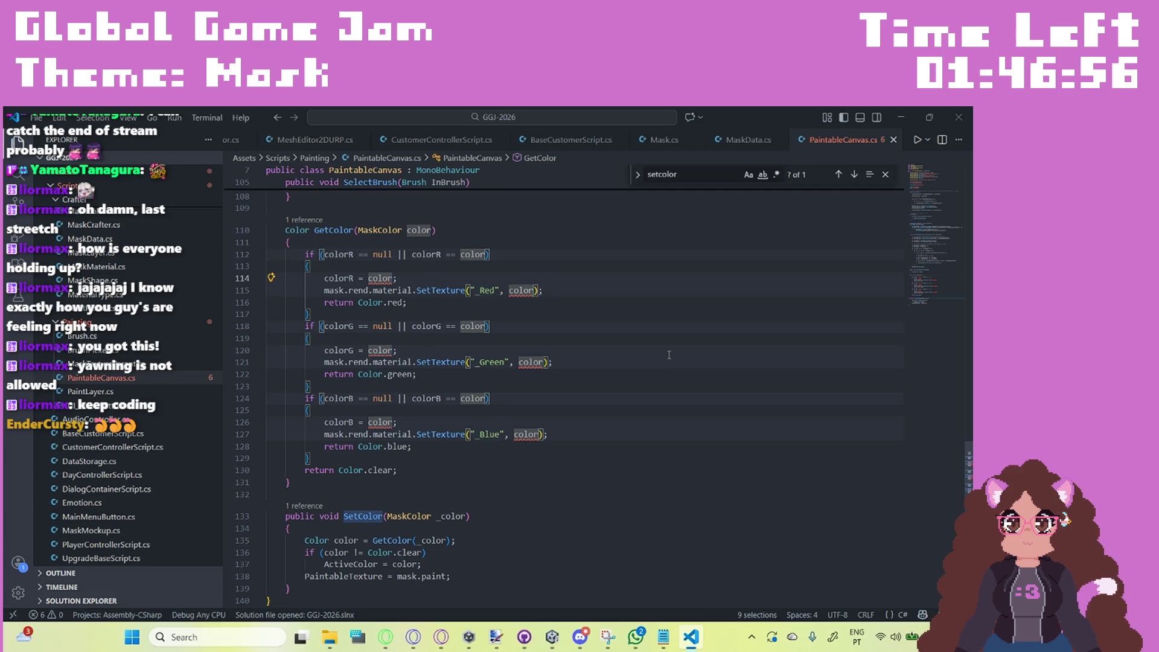
text(.color)
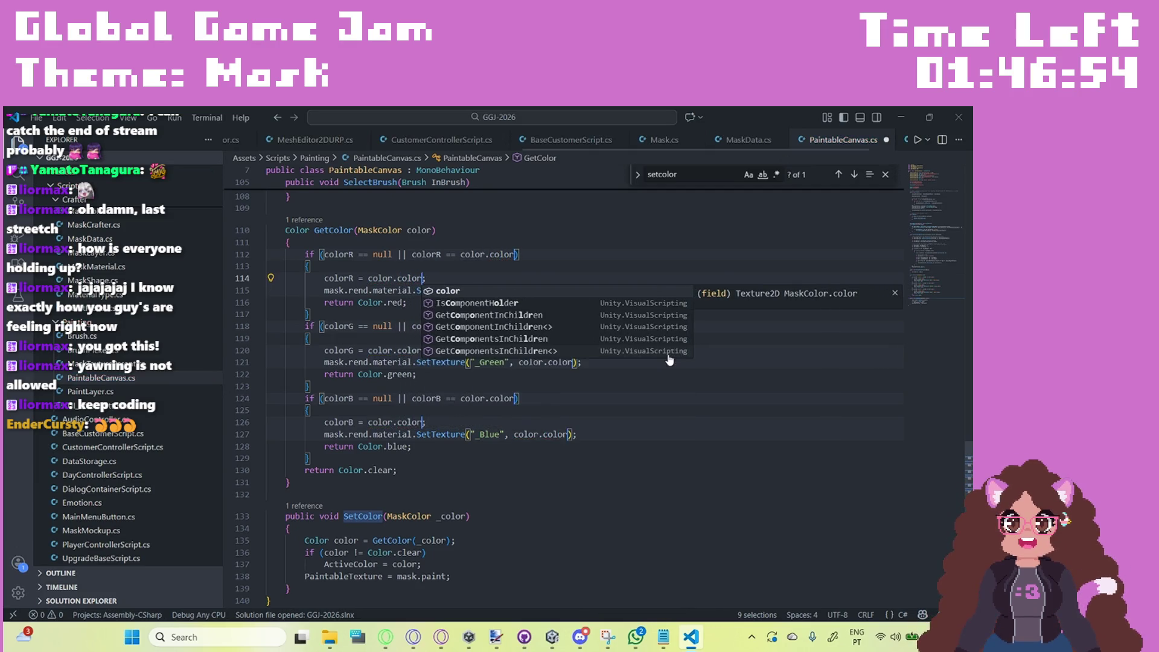
click(602, 436)
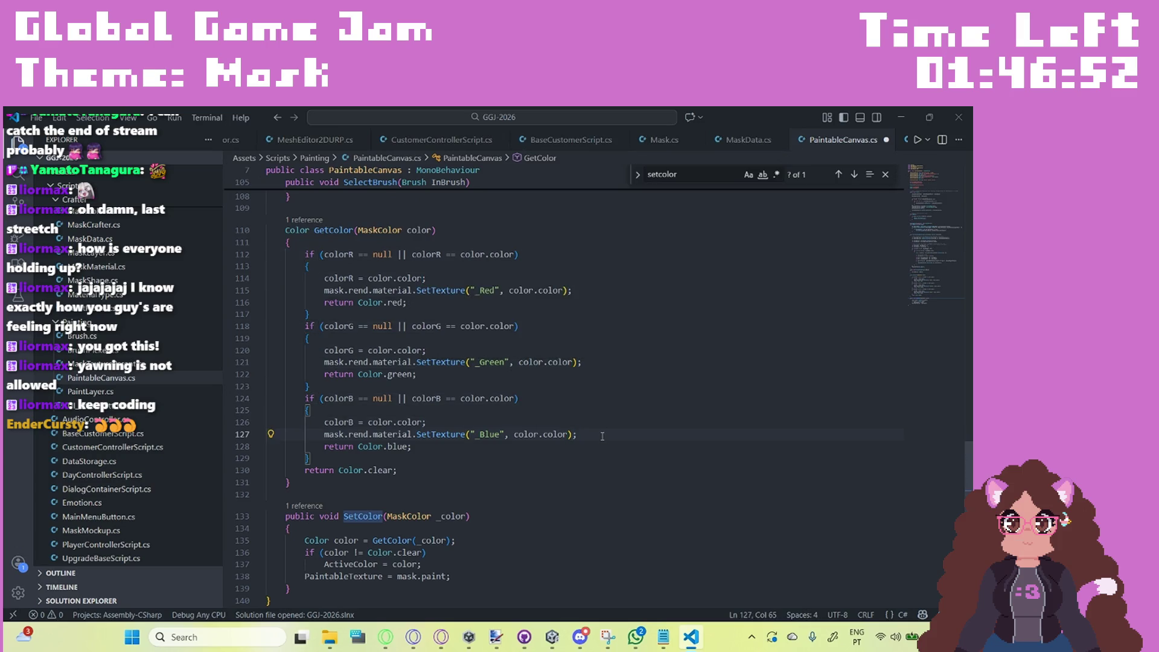
key(ctrl+s)
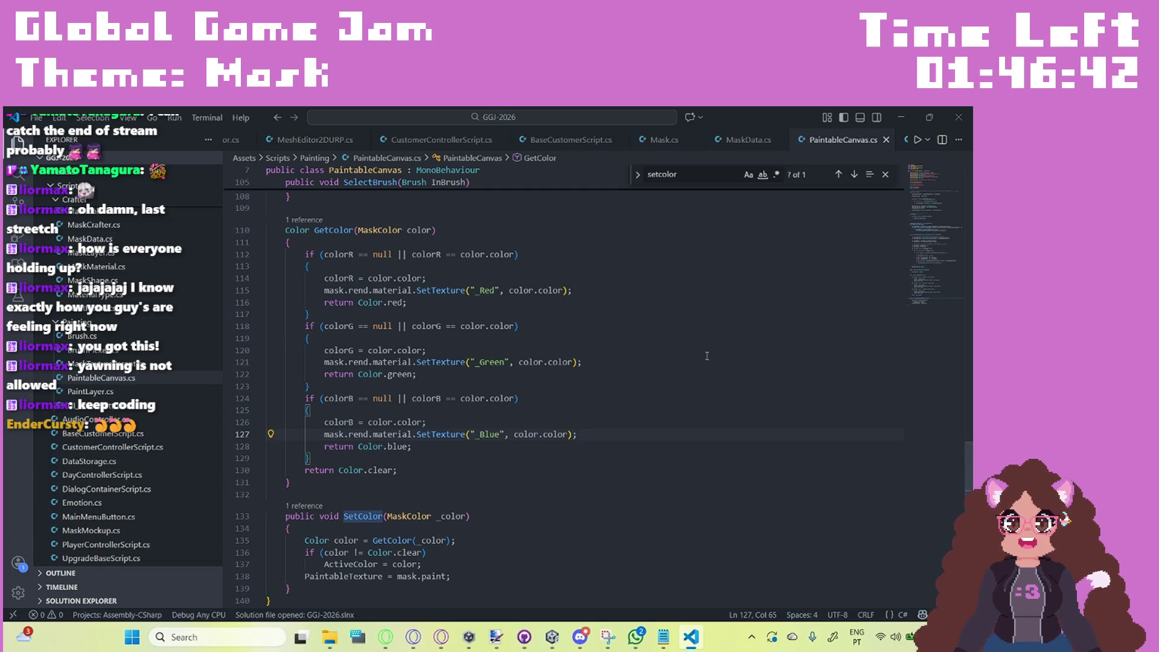
click(359, 230)
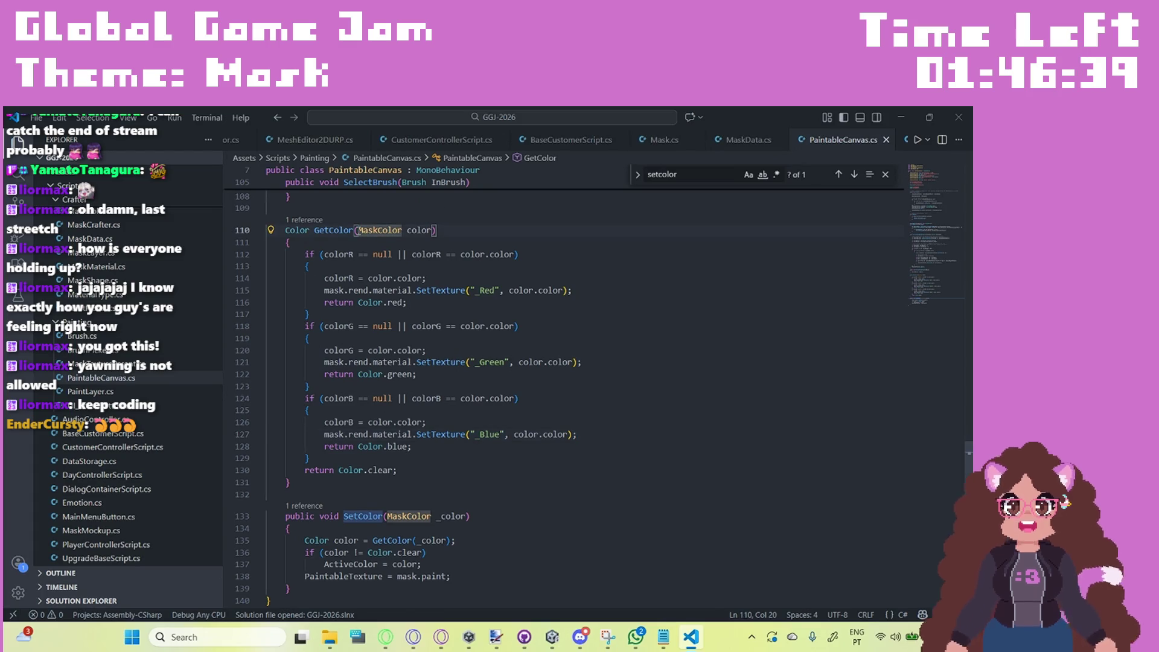
drag(358, 230, 403, 230)
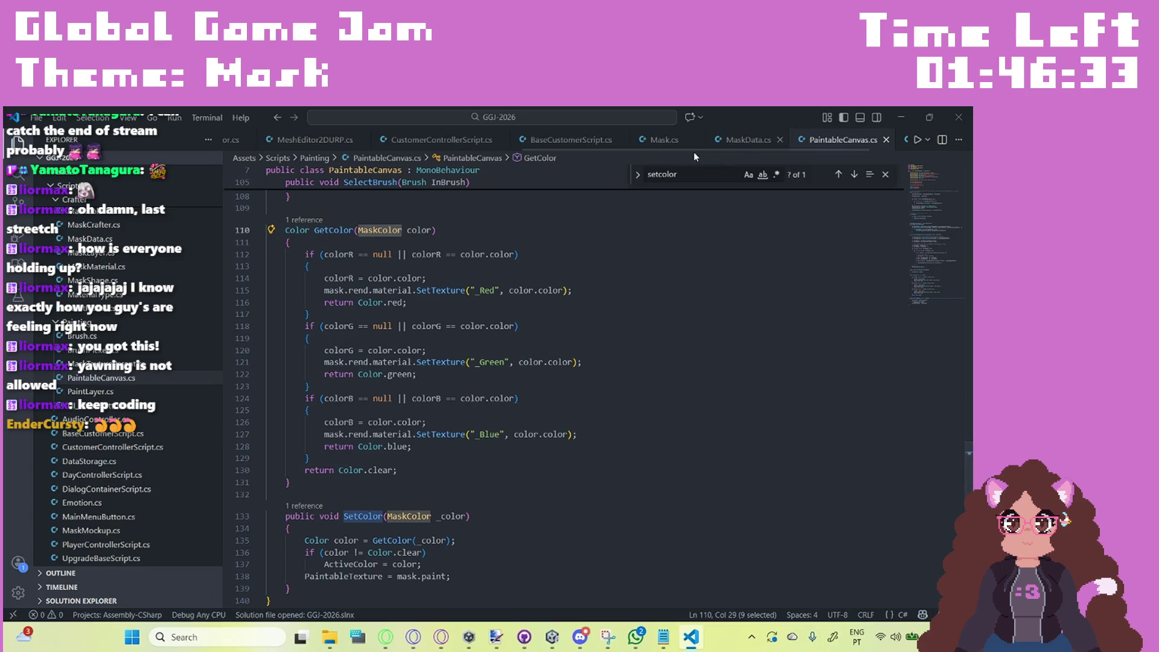
Step: Open MaskColor.cs and review its emotion field declaration
scroll(126, 410, up, 2)
click(131, 308)
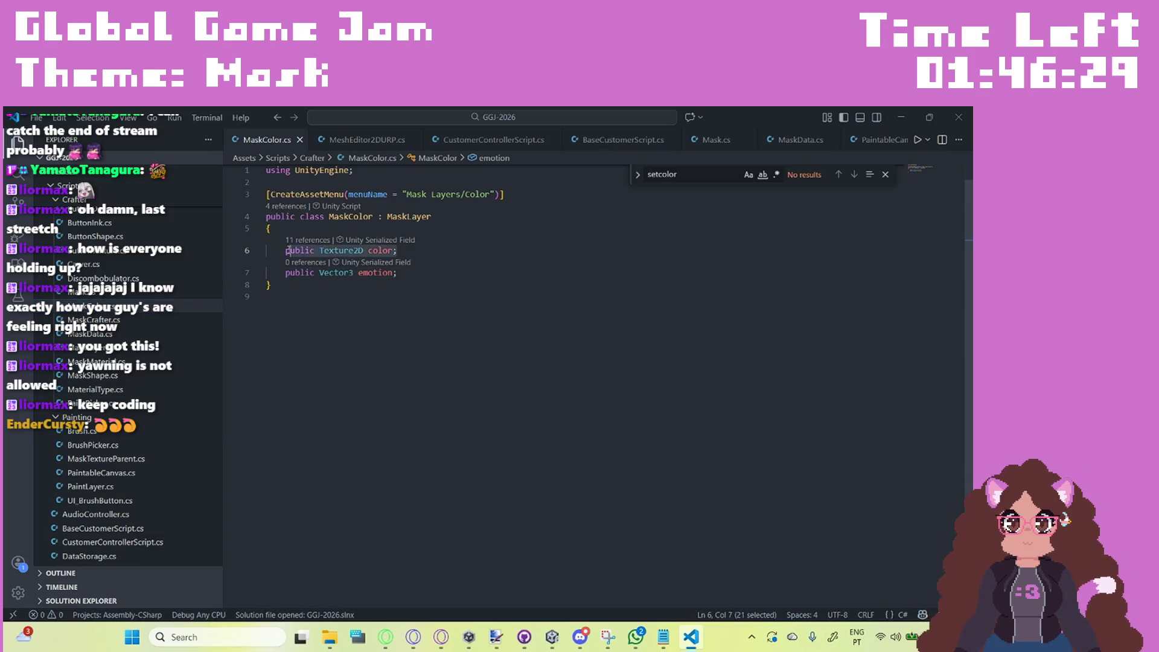
drag(396, 273, 300, 272)
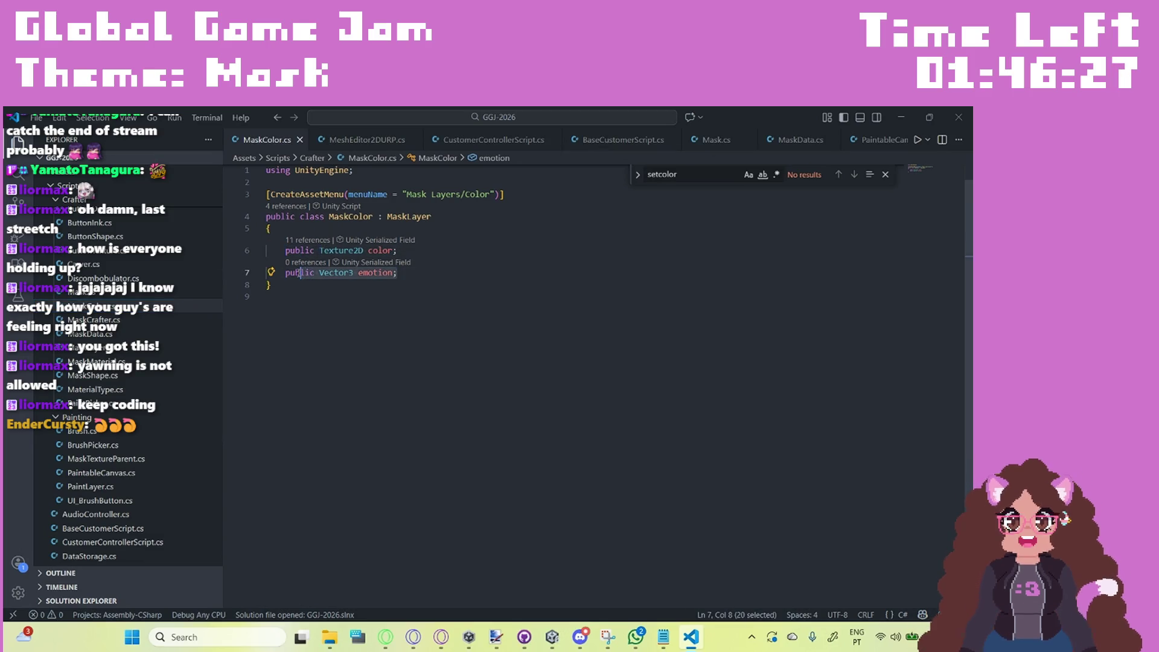
key(Right)
scroll(157, 440, down, 1)
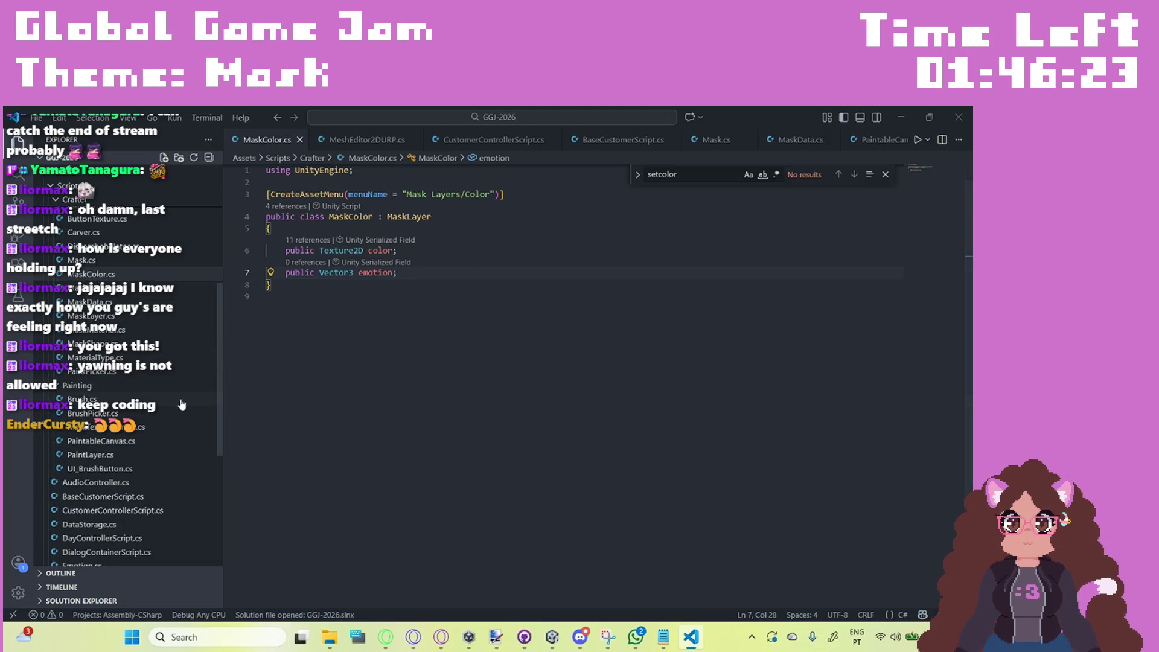
scroll(175, 402, down, 2)
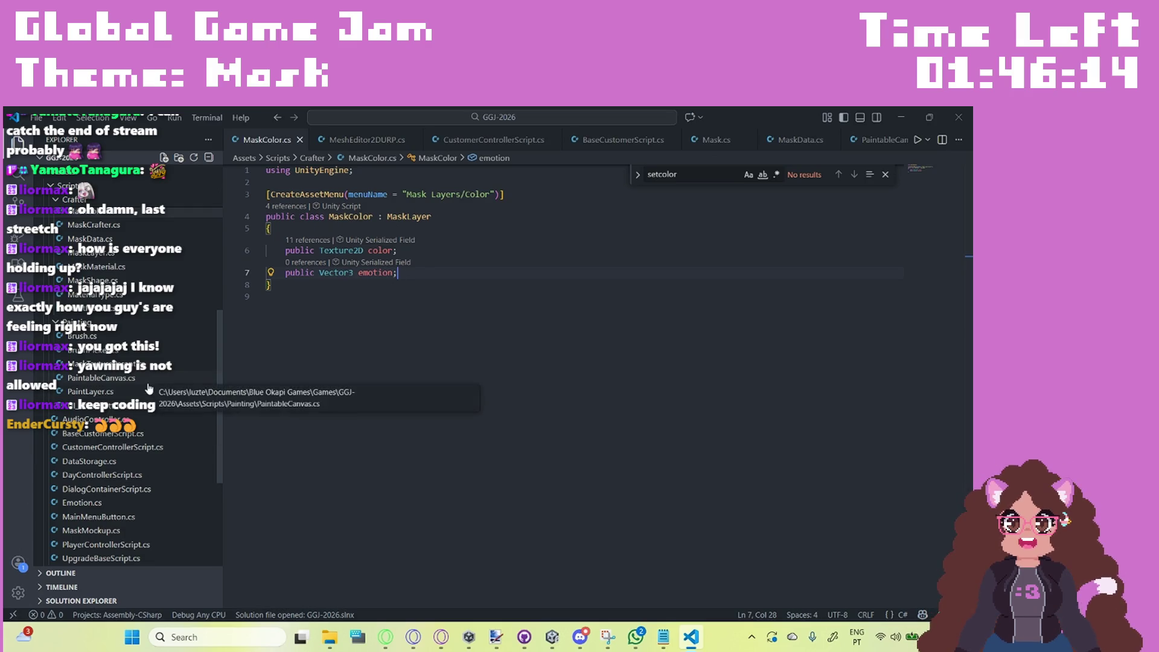
Step: Open Mask.cs and place the cursor after its paint texture field
click(157, 379)
scroll(114, 378, up, 3)
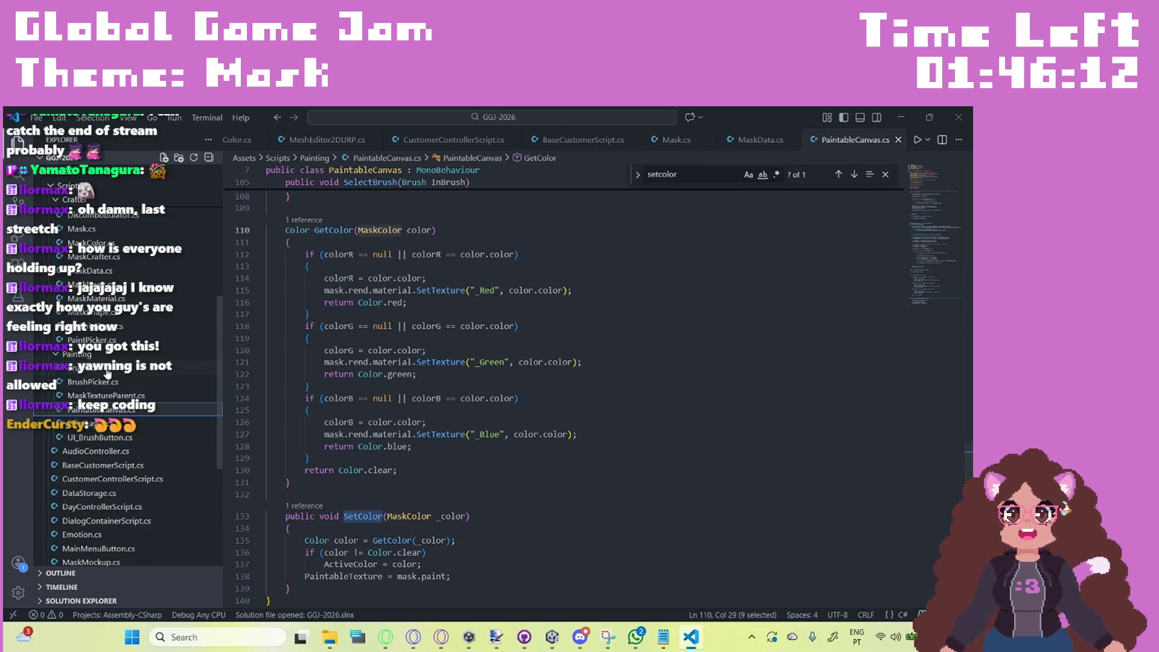
click(91, 323)
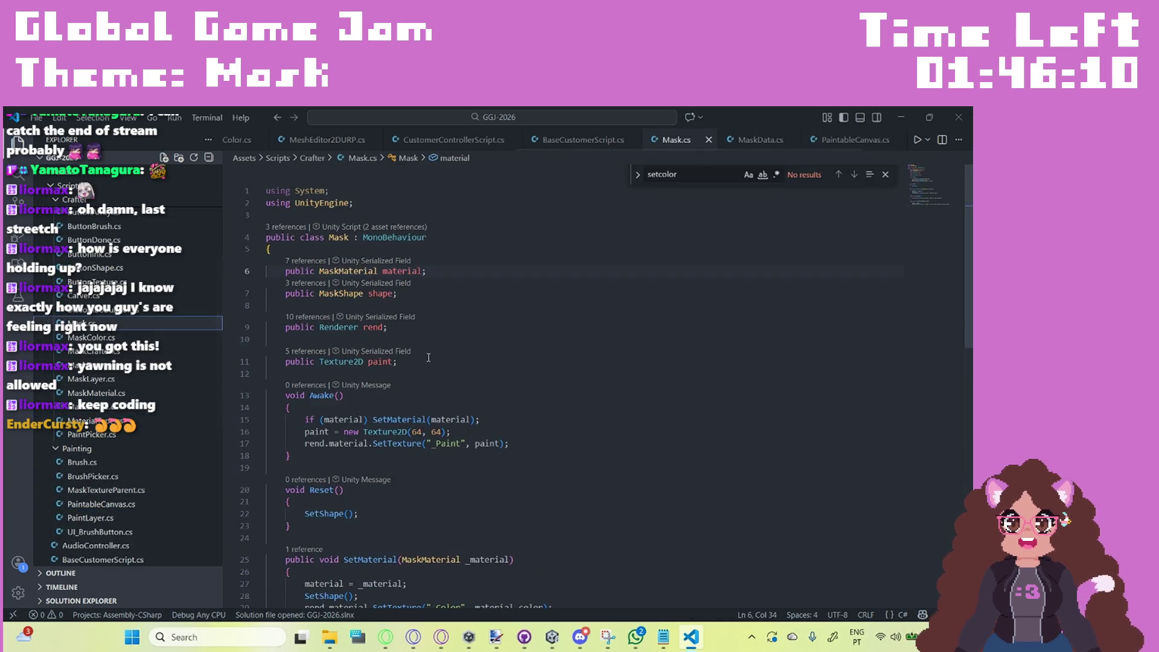
click(419, 361)
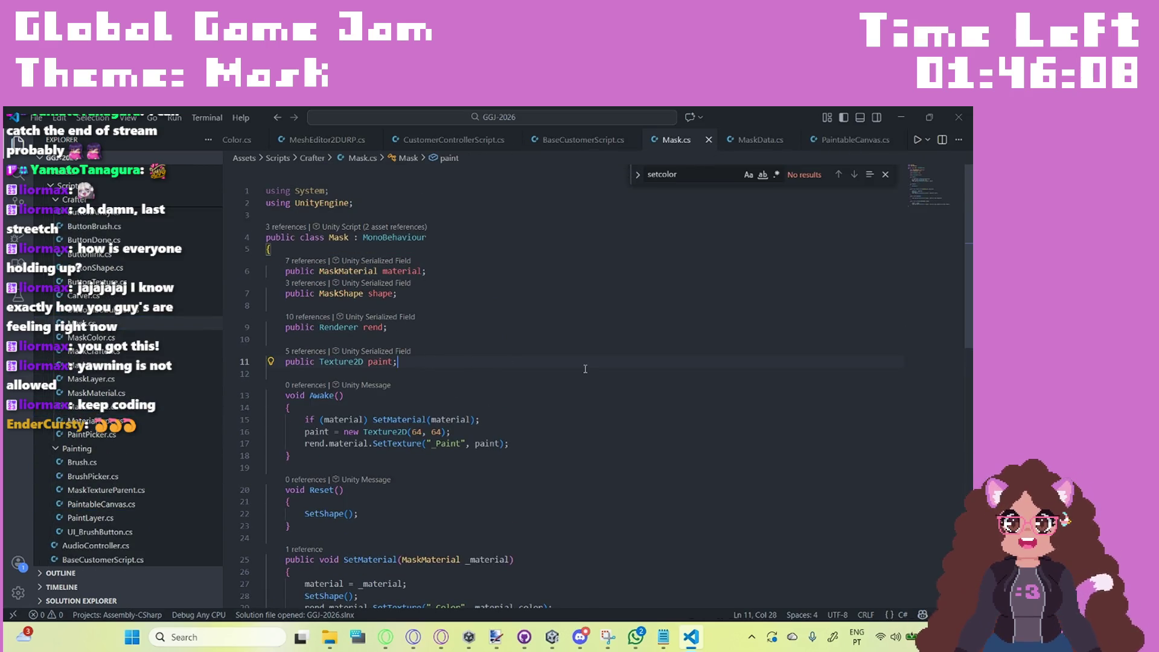
Step: Add 'public Vector3 emotionR, emotionG, emotionB;' below the paint field on line 13
key(Return)
key(Return)
text(pu)
text(blic vec)
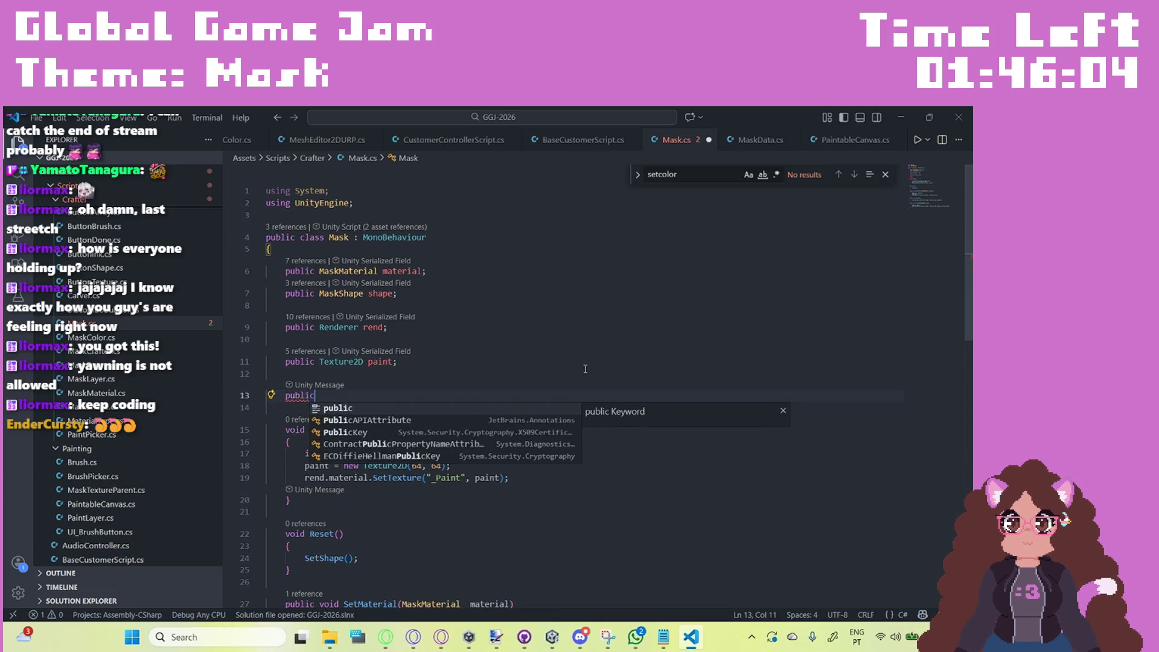
key(Down)
key(Tab)
text(emotion)
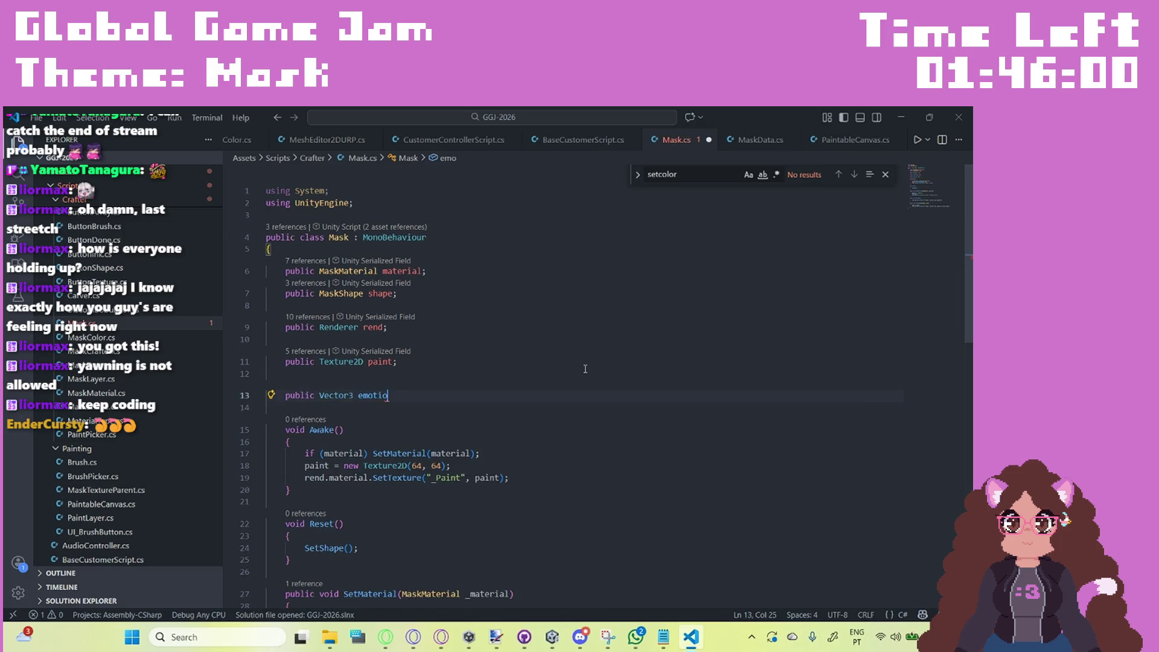
text(1)
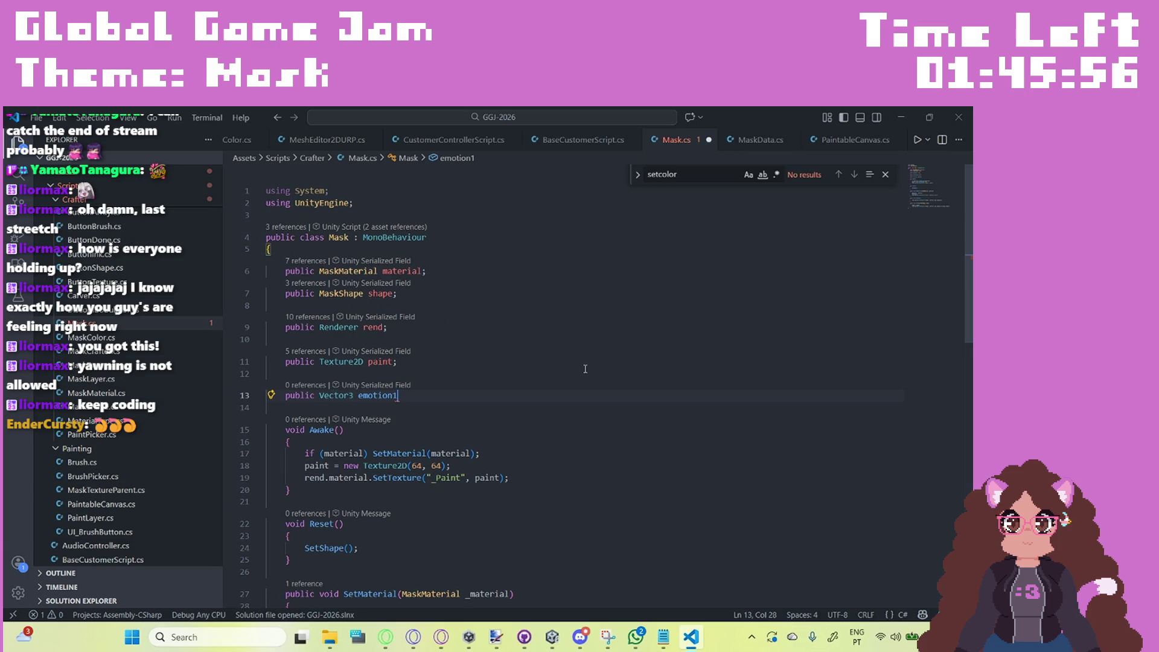
text(, emotion)
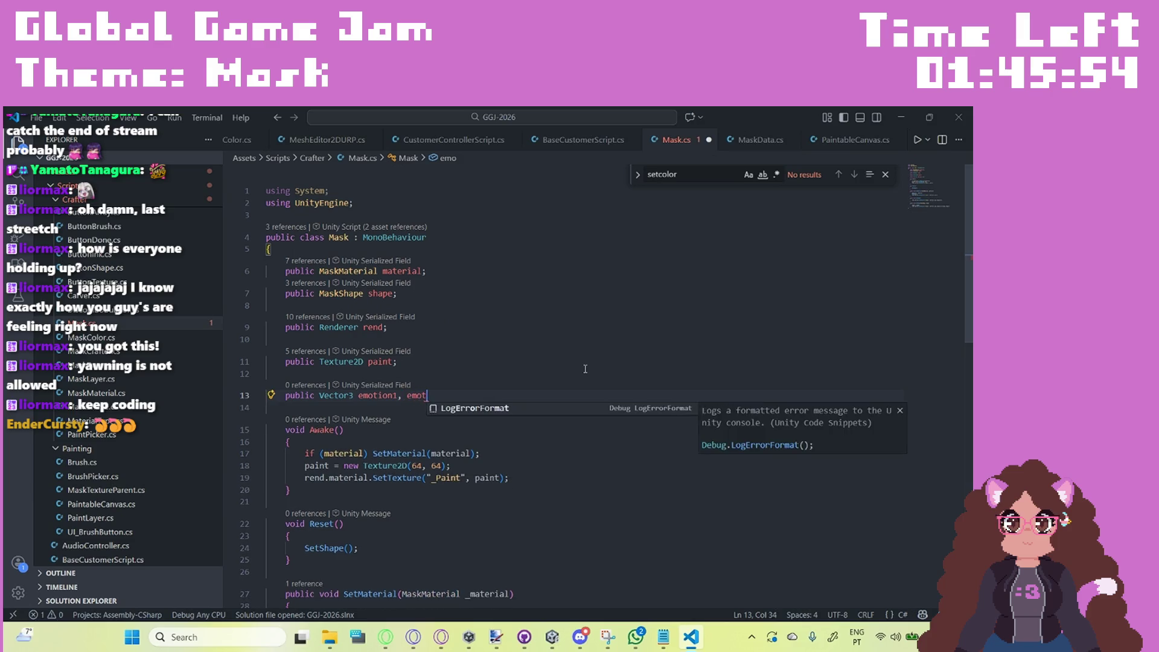
key(Left)
key(Left)
key(Left)
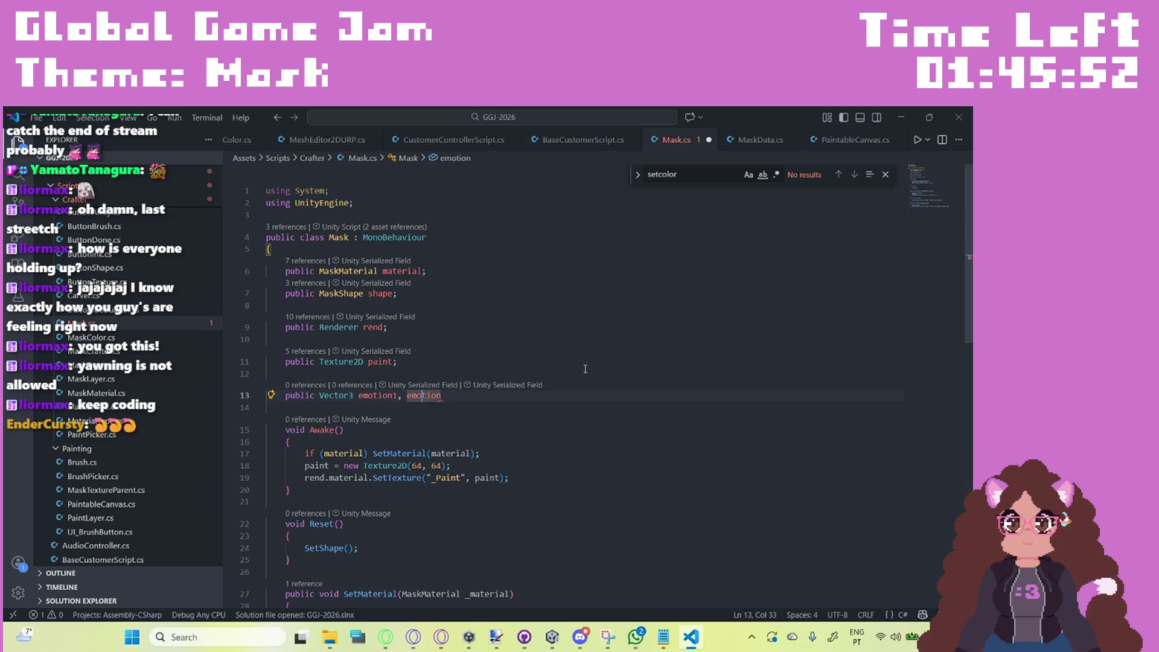
key(Left)
key(Left)
key(BackSpace)
text(R)
key(Right)
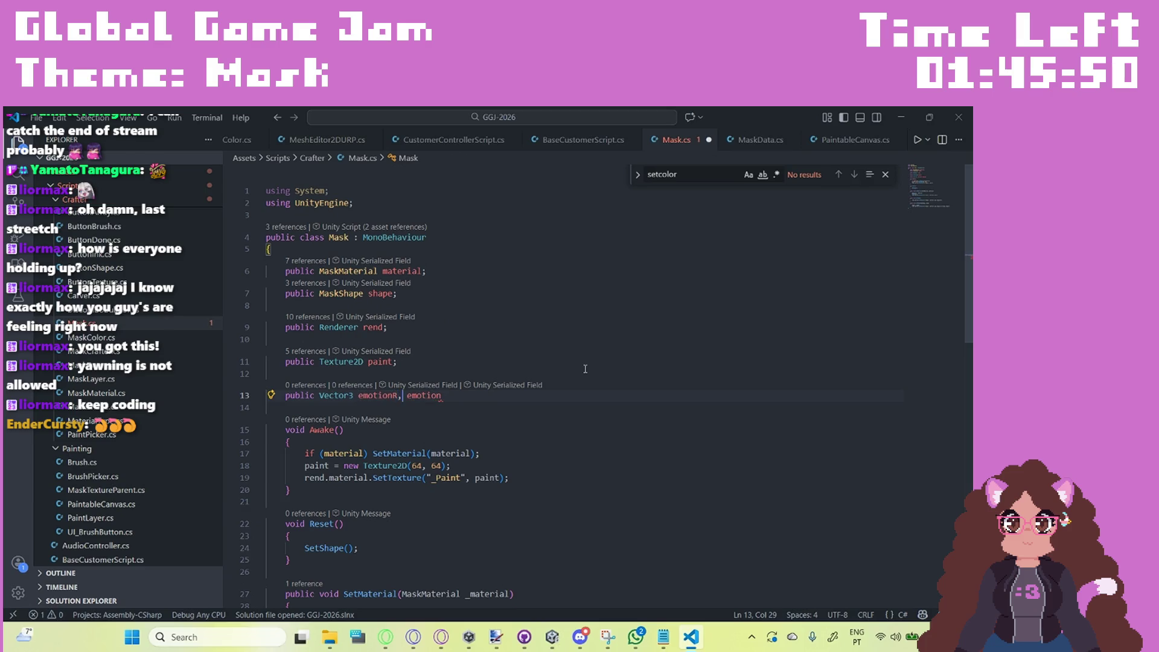
key(Right)
key(Right)
key(Right)
text(G, emotion)
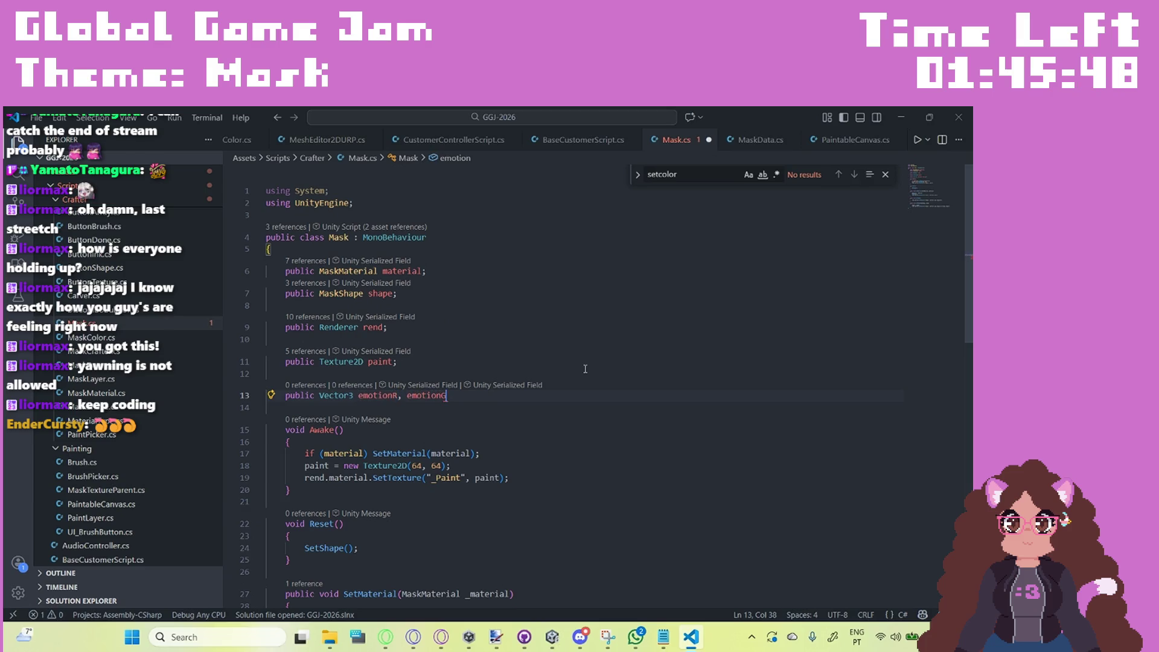
text(B;)
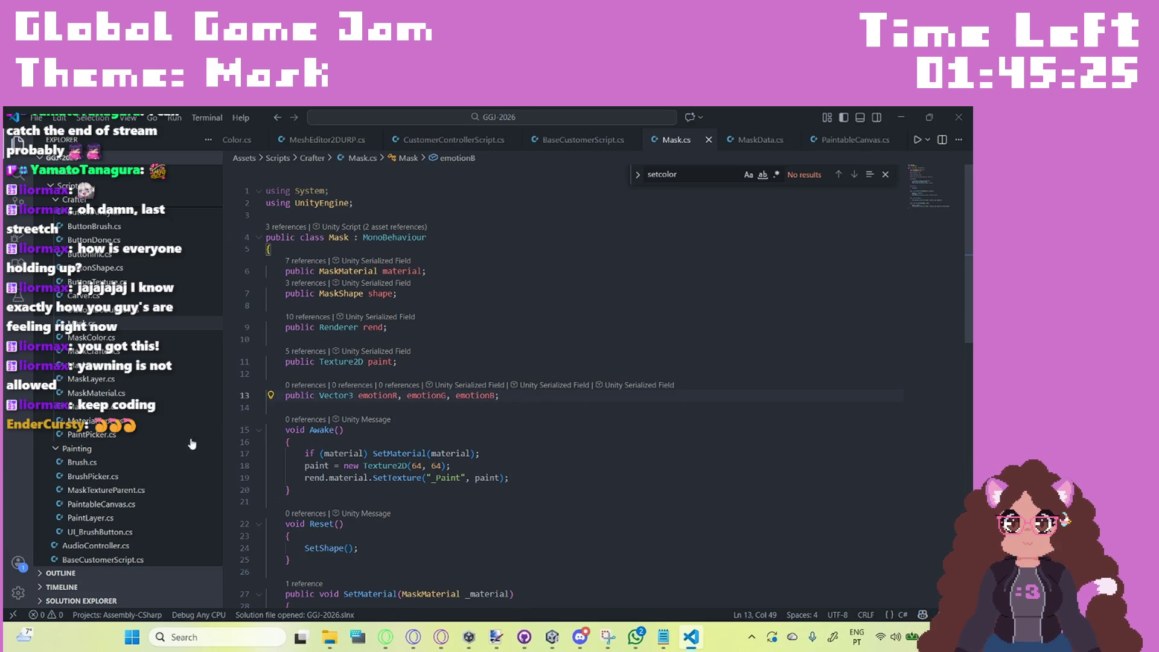
Step: Look at PaintPicker.cs, then return to Mask.cs and scroll down
click(132, 435)
click(97, 324)
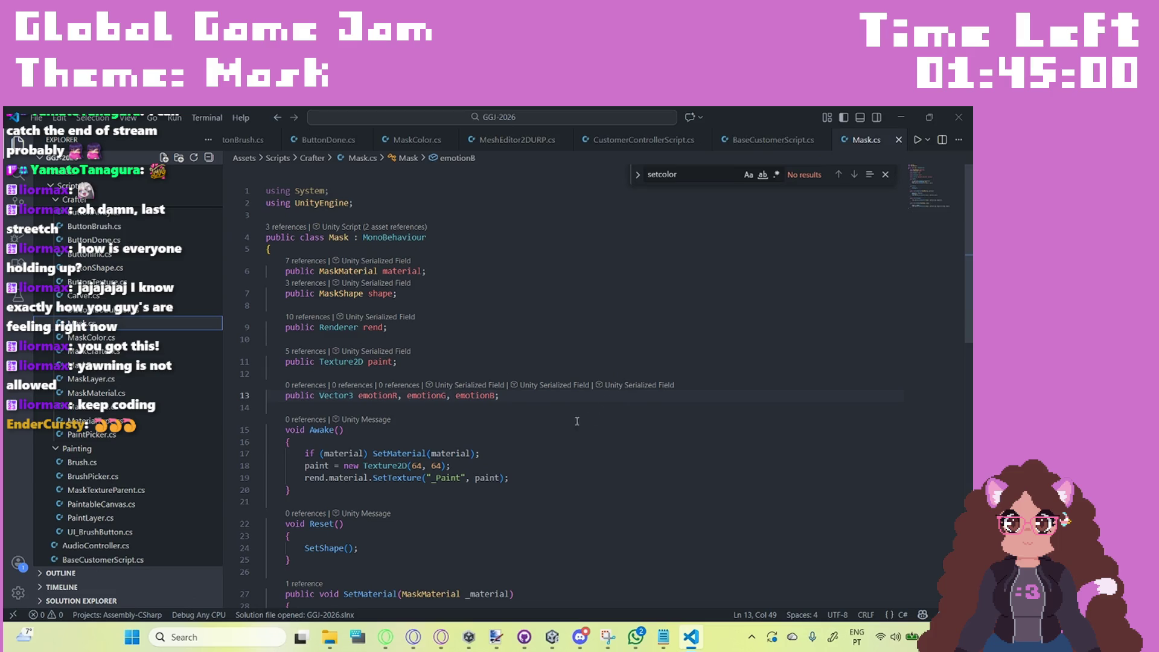
scroll(505, 459, down, 4)
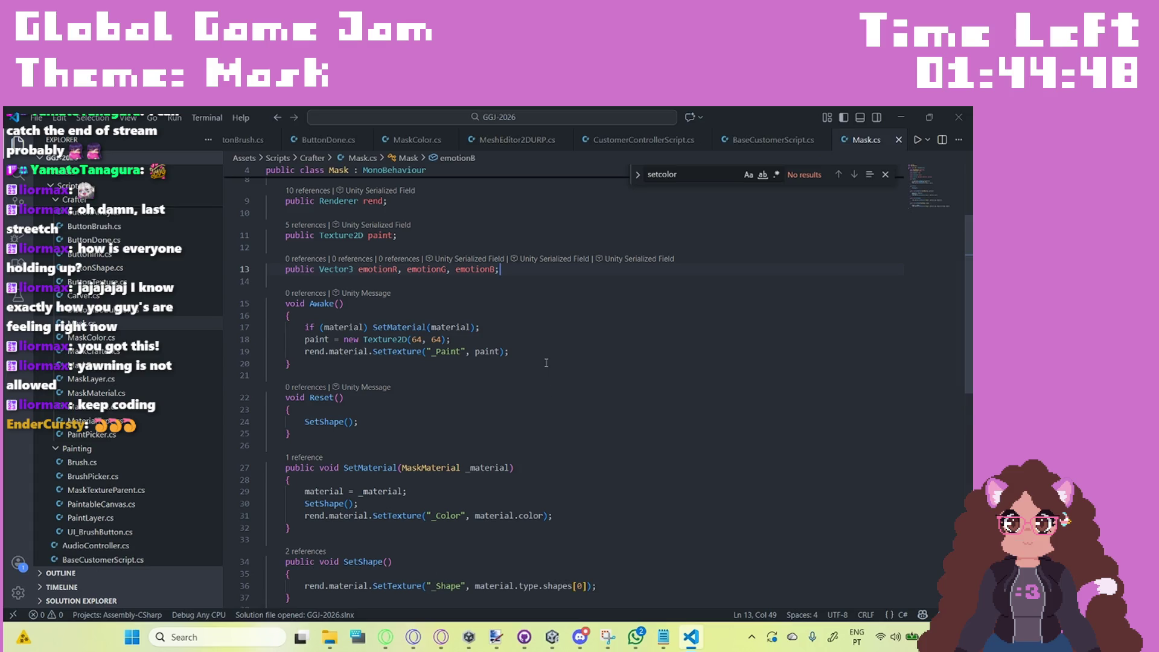
scroll(561, 347, down, 4)
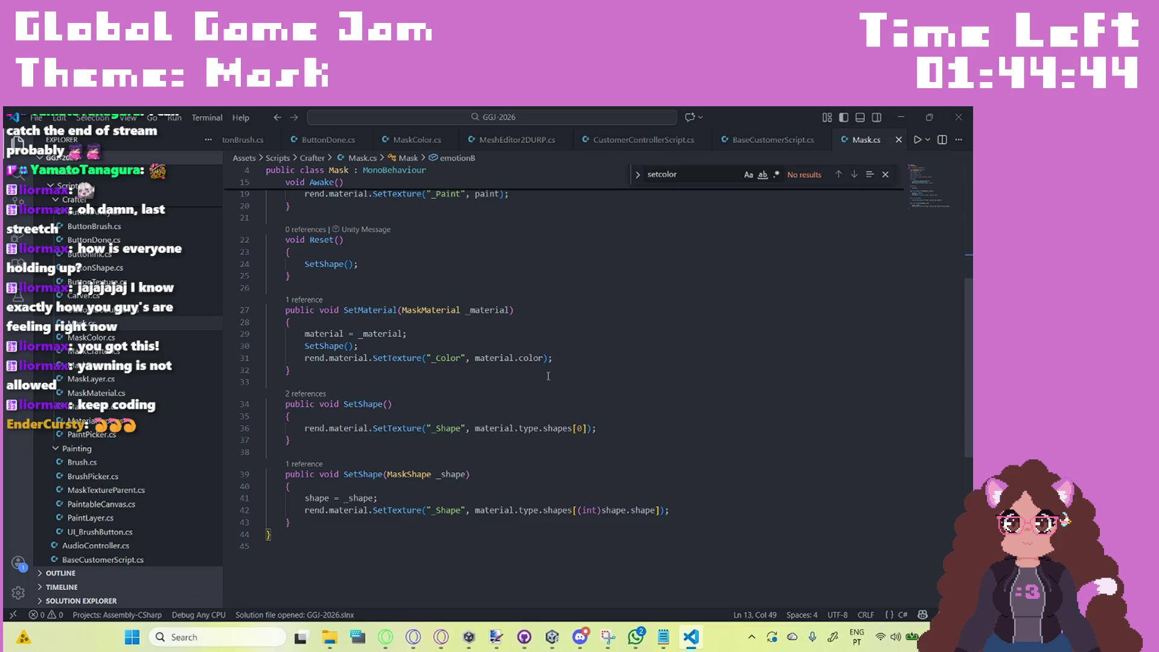
scroll(564, 358, up, 5)
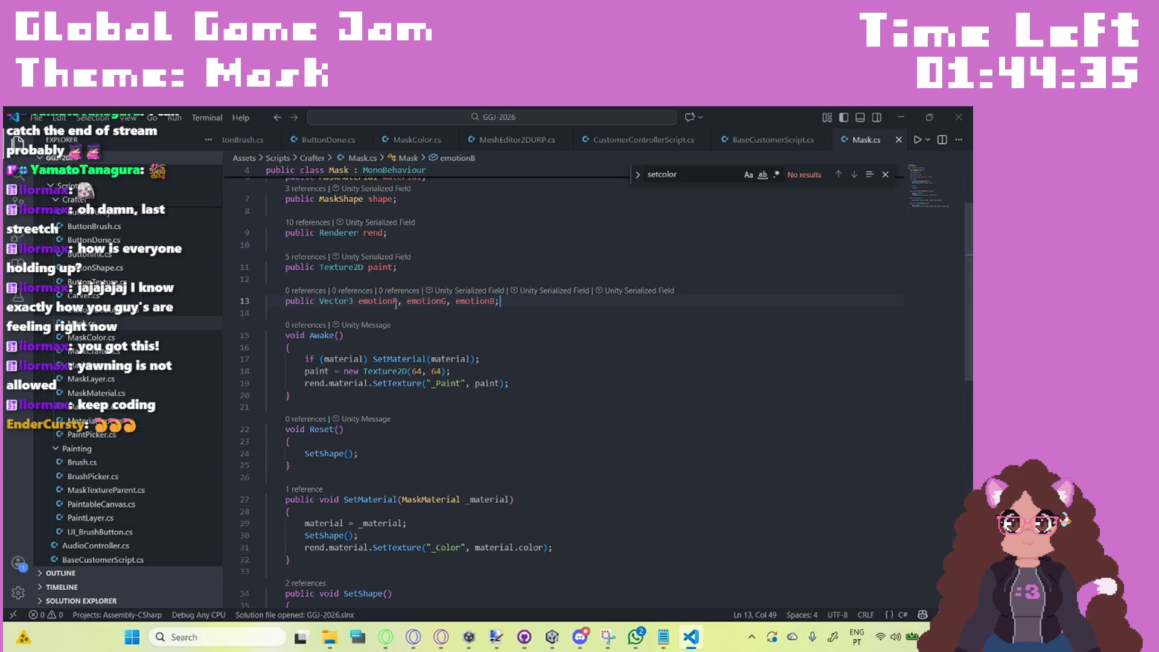
mouse_move(400, 301)
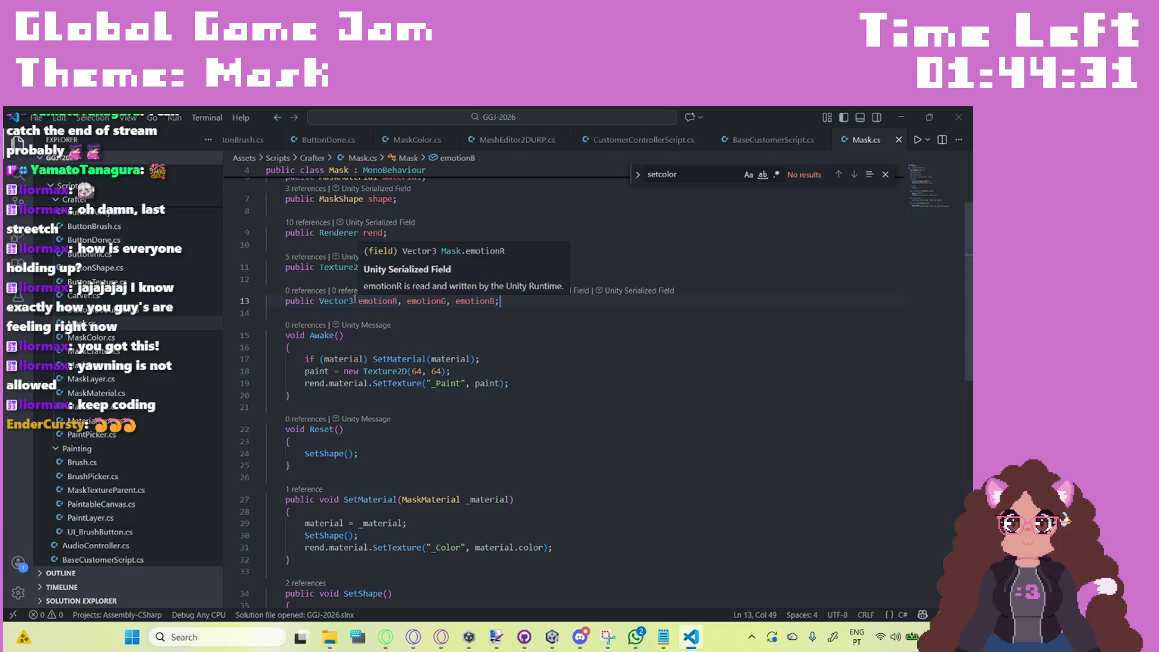
drag(360, 301, 291, 301)
click(538, 390)
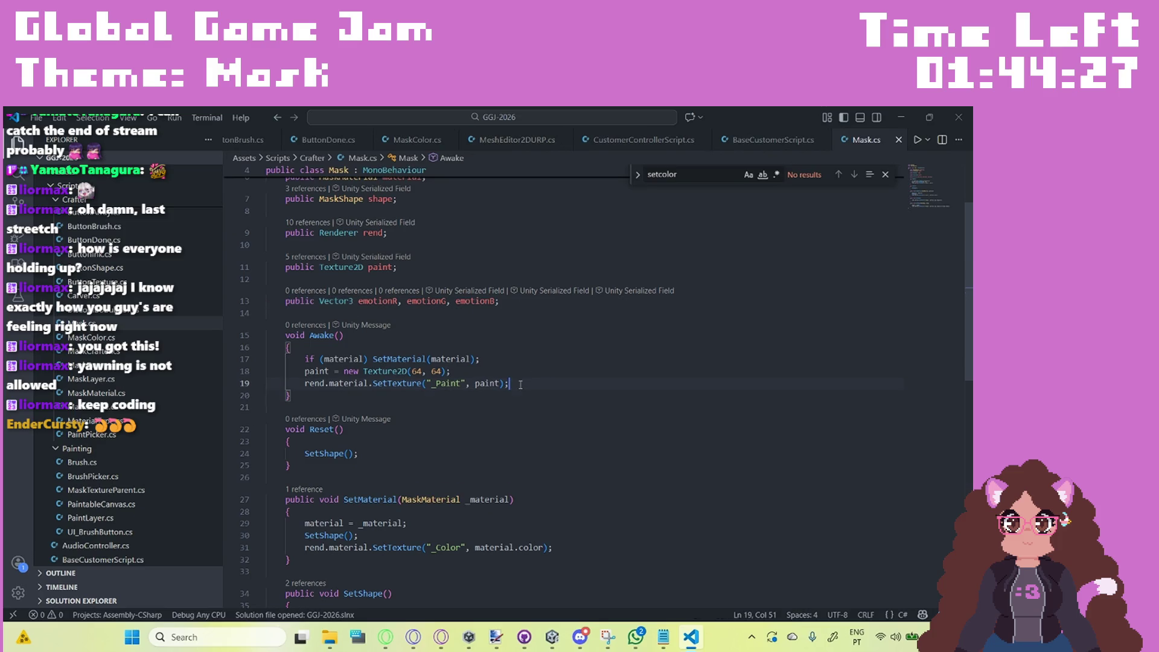
Step: Add 'emotionR = emotionG = emotionB = Vector3.zero;' to Awake, save, then open MaskCrafter.cs
key(Return)
text(emot)
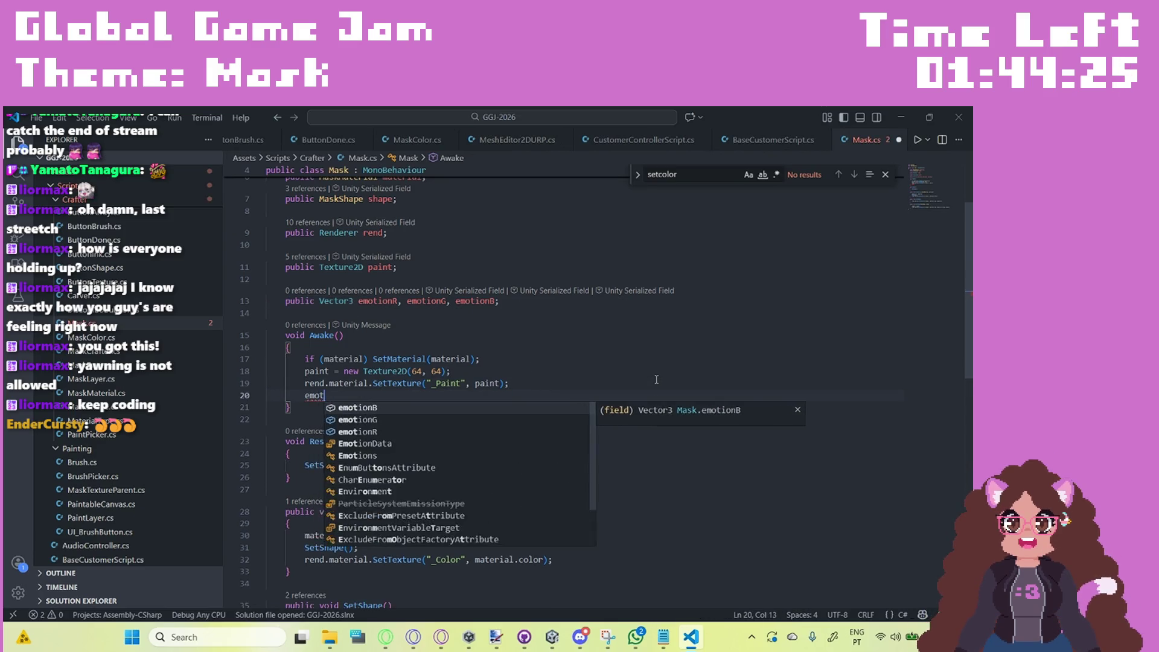
text(ions)
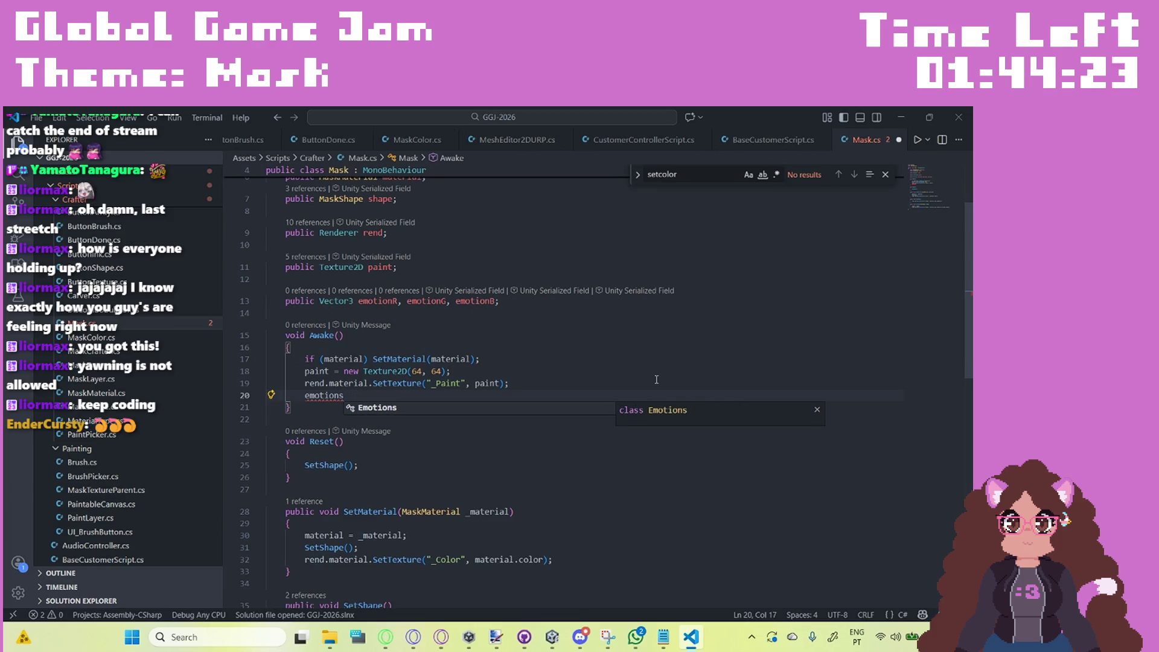
key(BackSpace)
text(R )
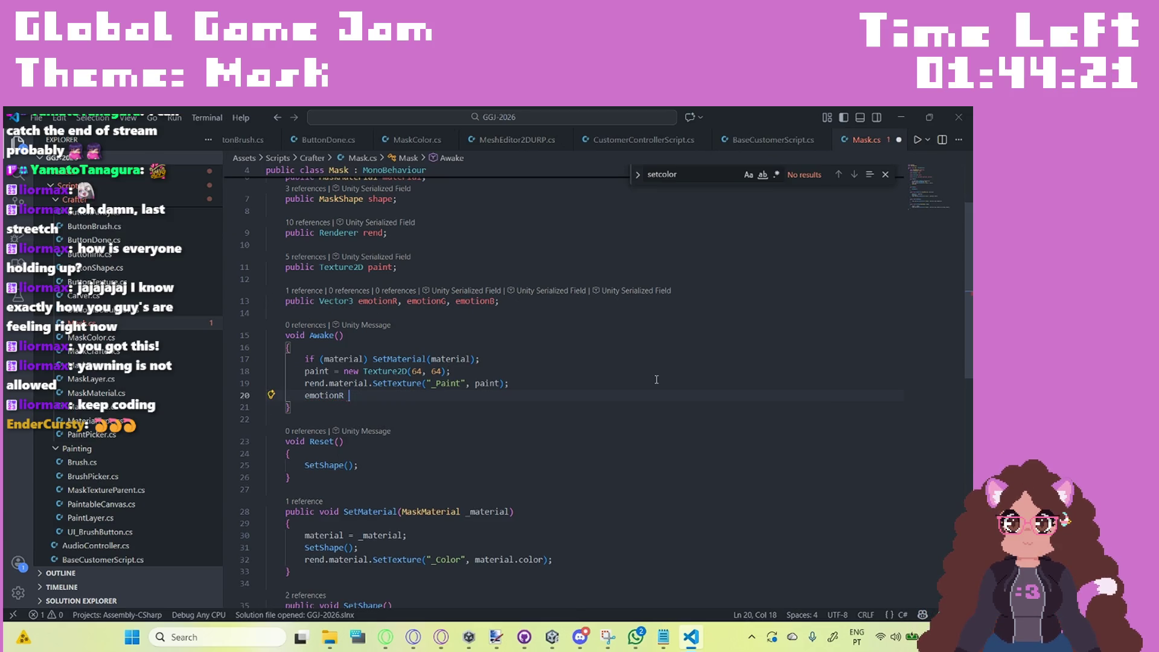
text(= emotion)
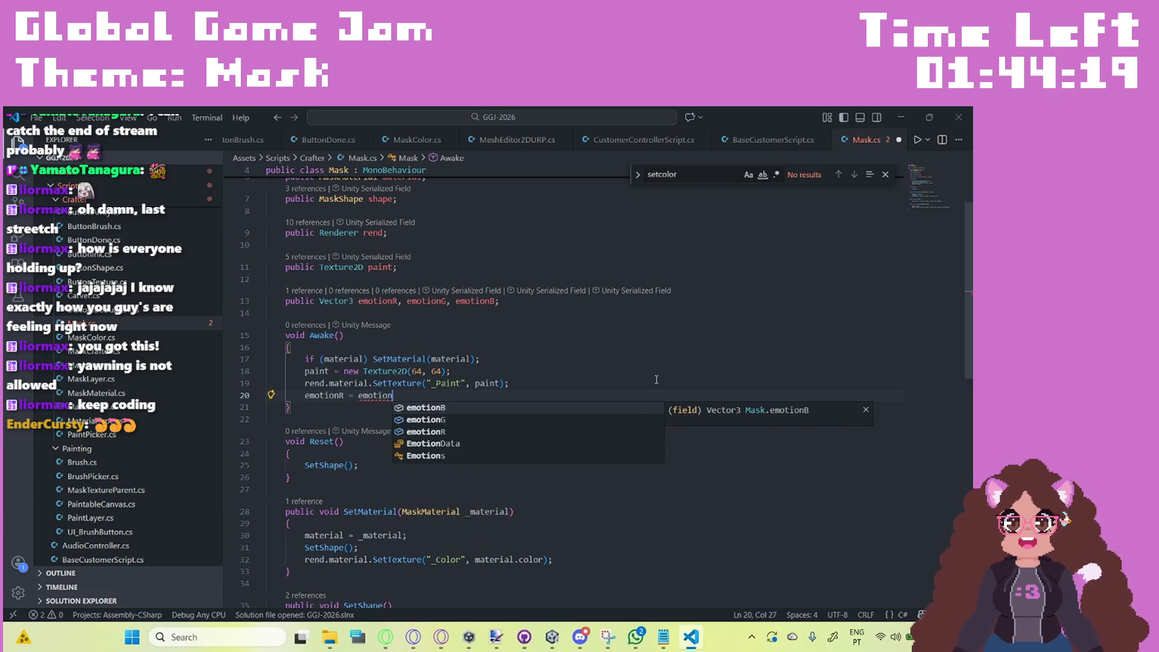
text(B = emo)
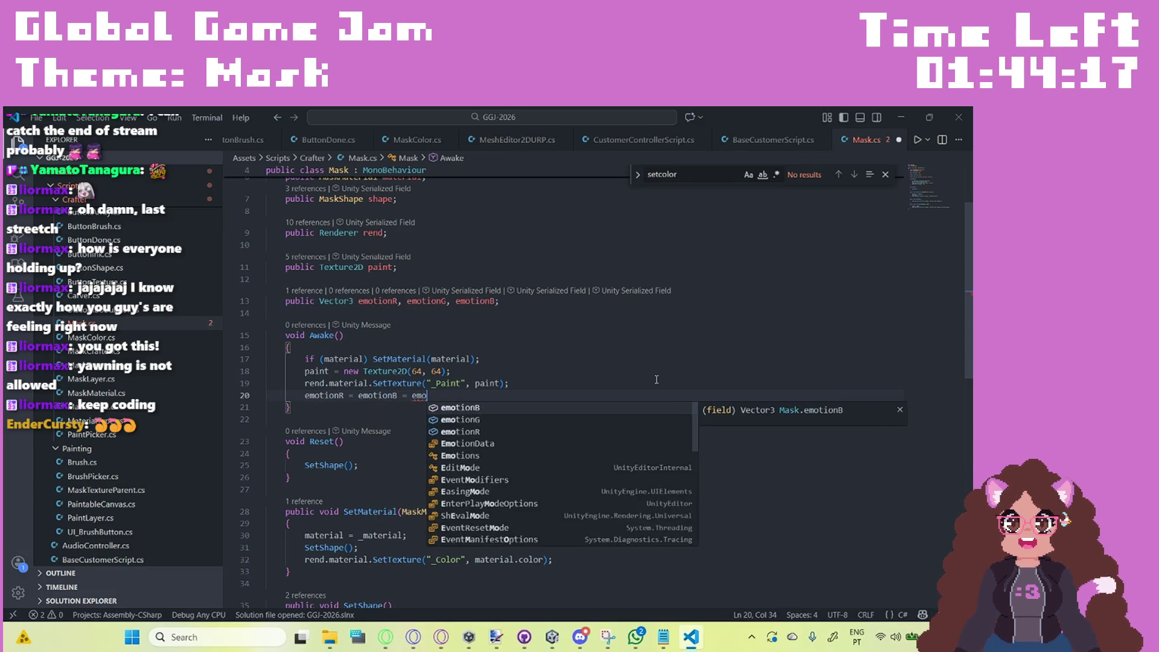
text(tion)
key(Down)
key(Up)
key(Return)
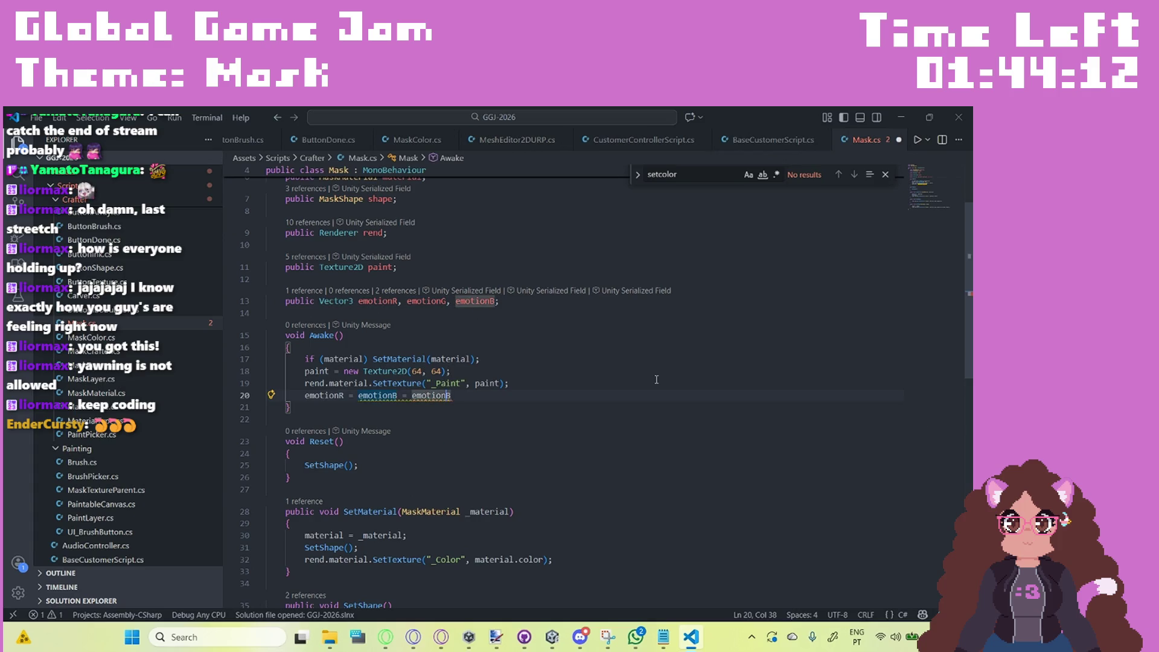
key(BackSpace)
text(G)
key(Up)
key(Down)
key(End)
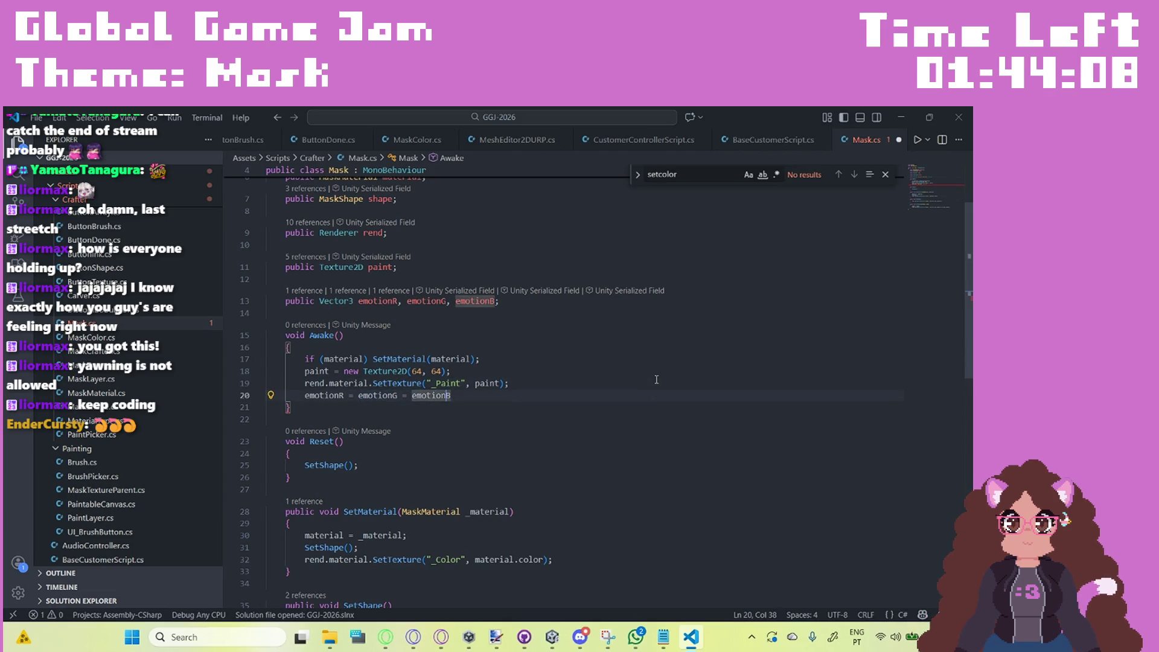
text( = Vec)
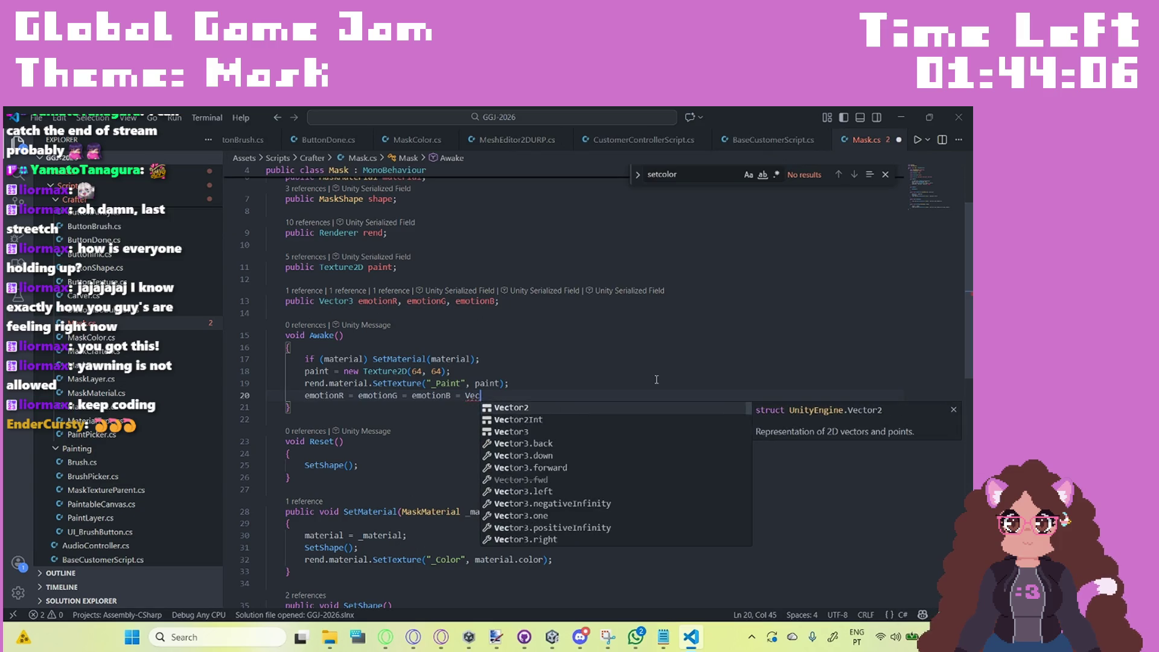
text(tor3.)
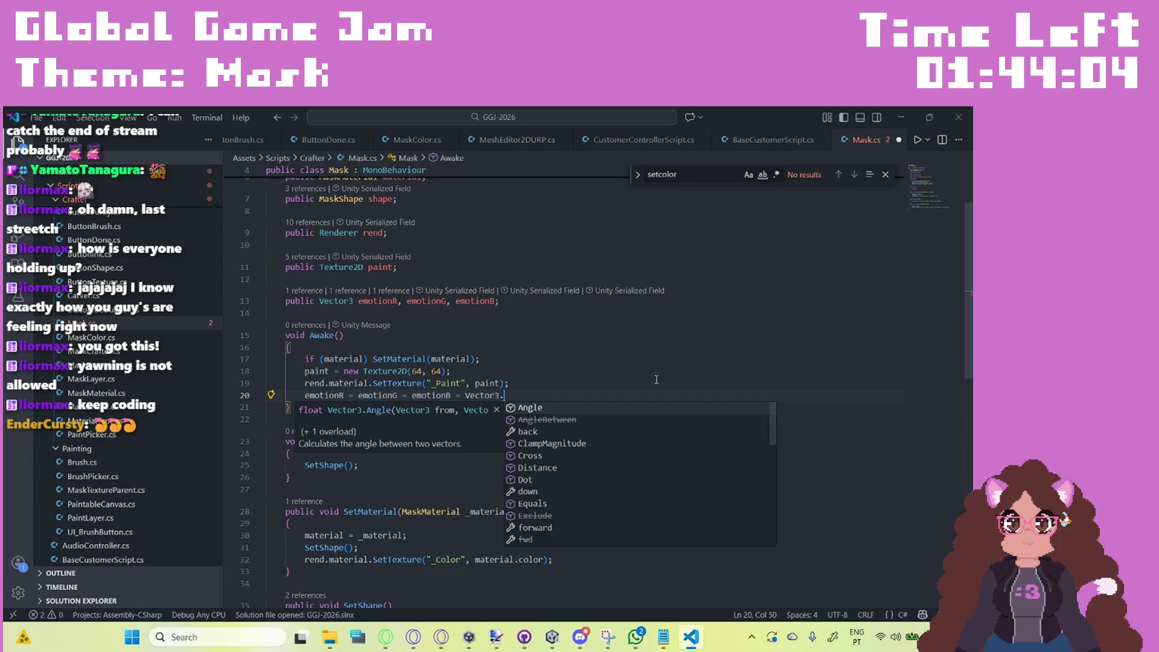
text(zero;)
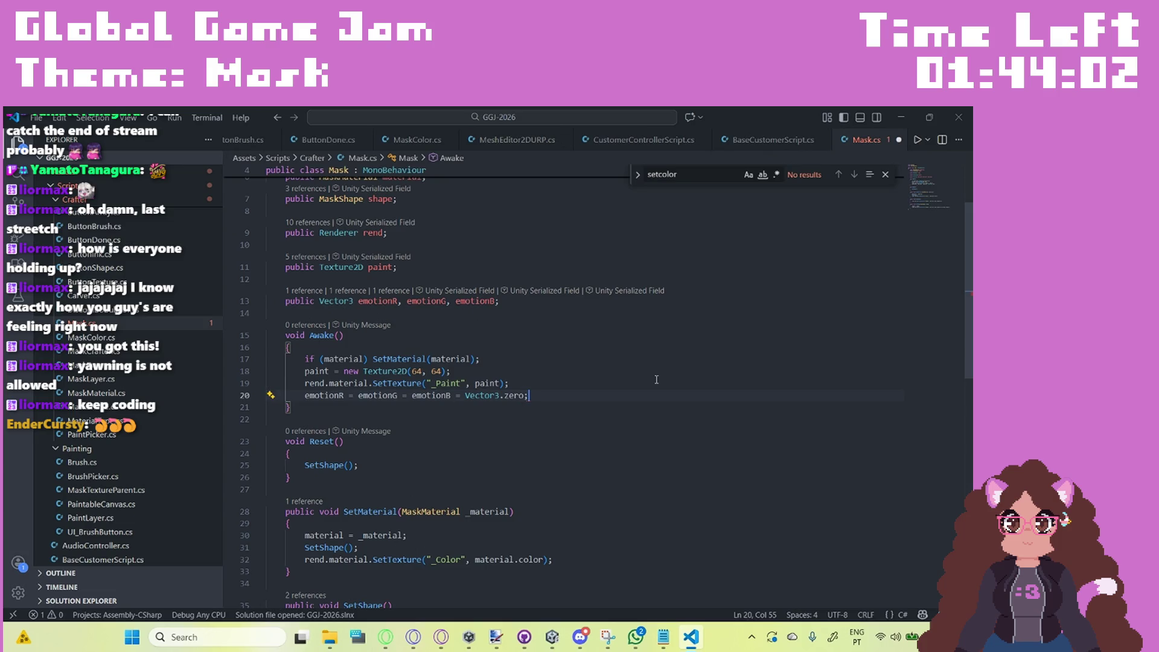
key(ctrl+s)
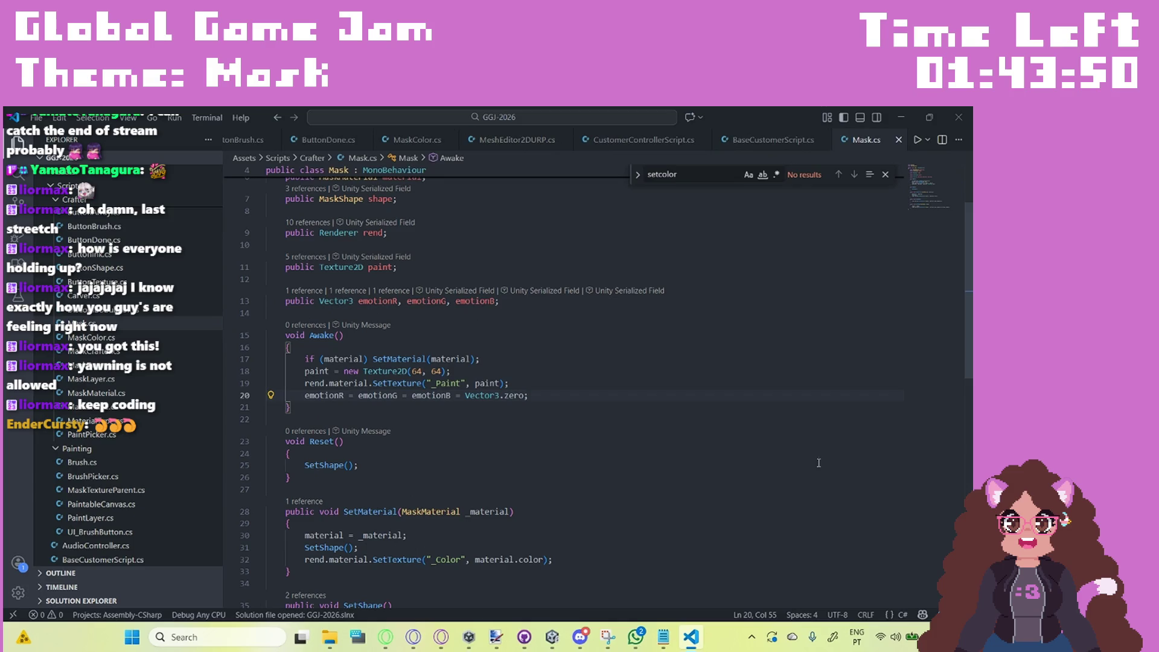
click(97, 337)
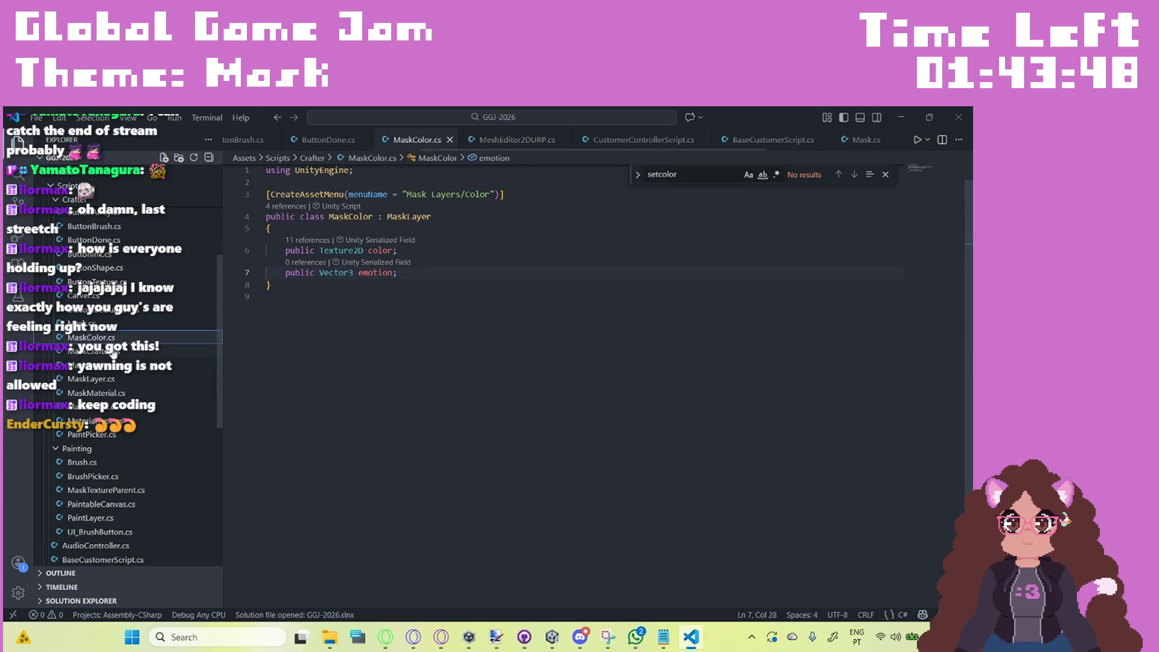
click(113, 351)
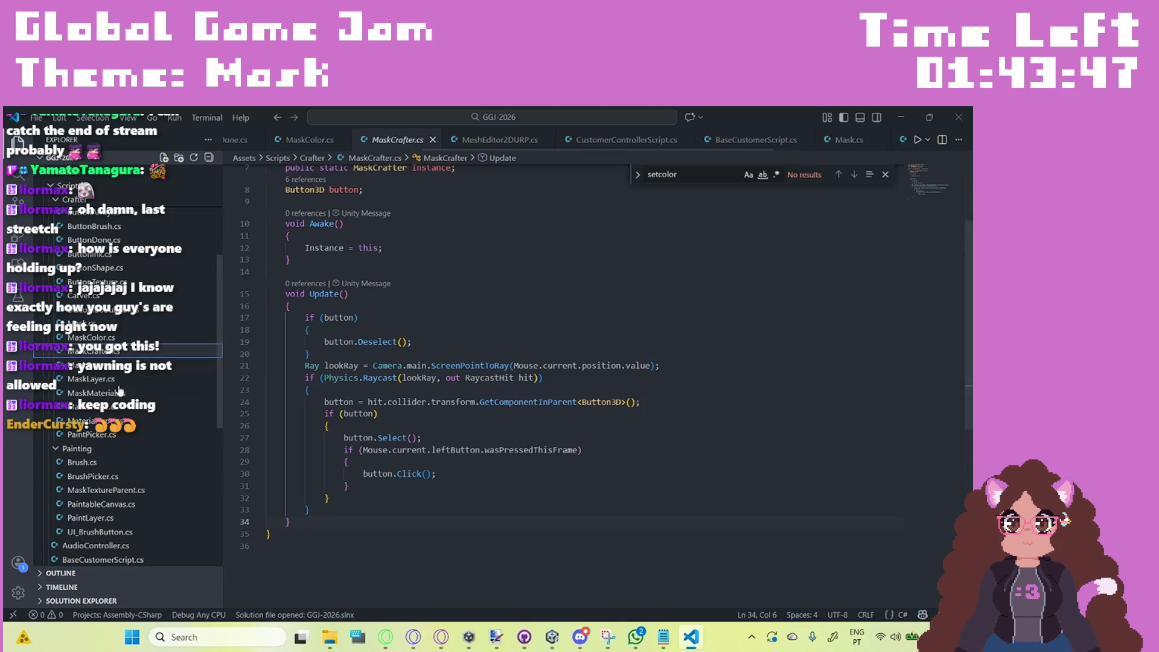
Step: Browse the paint scripts and open PaintableCanvas.cs at the GetColor method
click(118, 436)
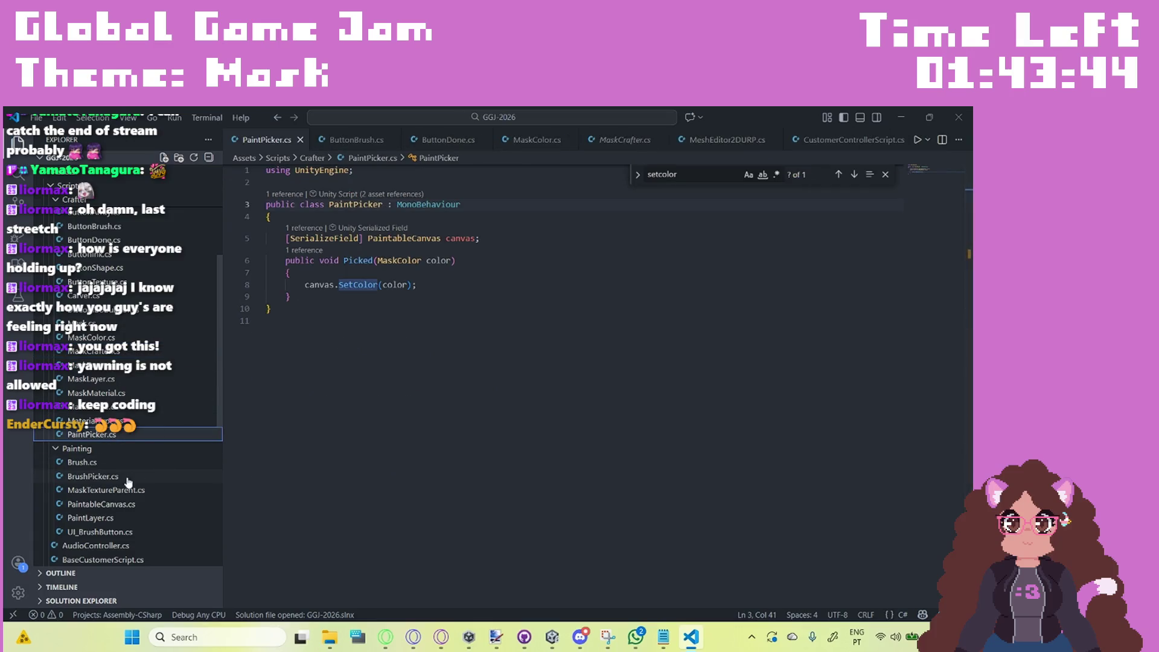
click(128, 520)
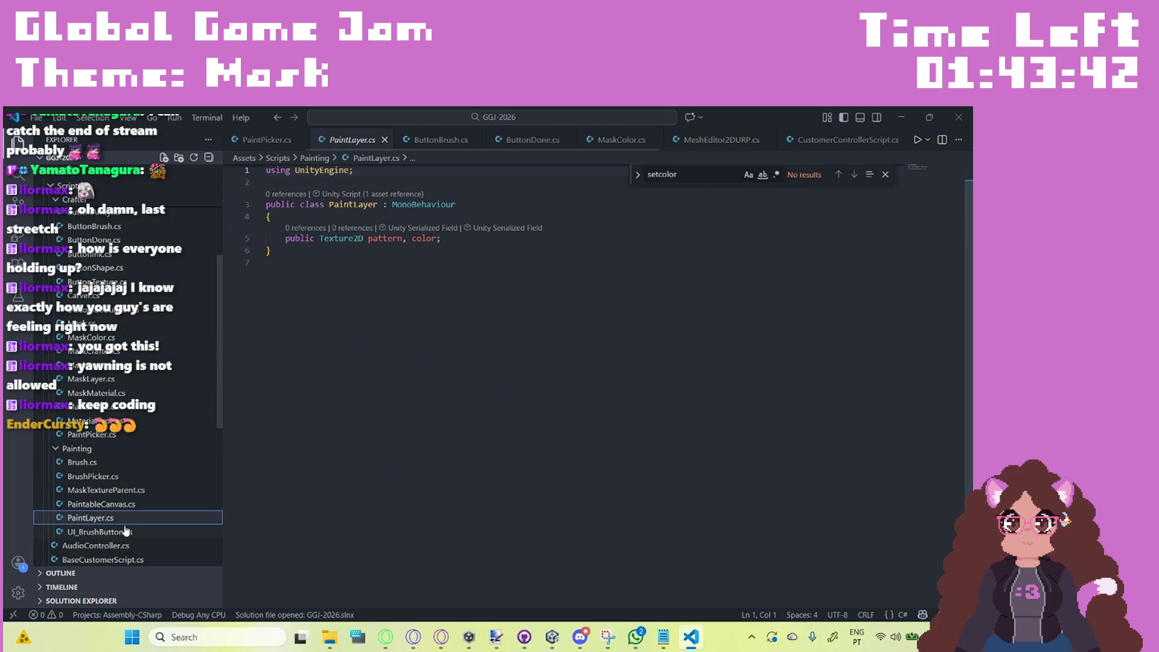
click(130, 508)
scroll(546, 349, up, 1)
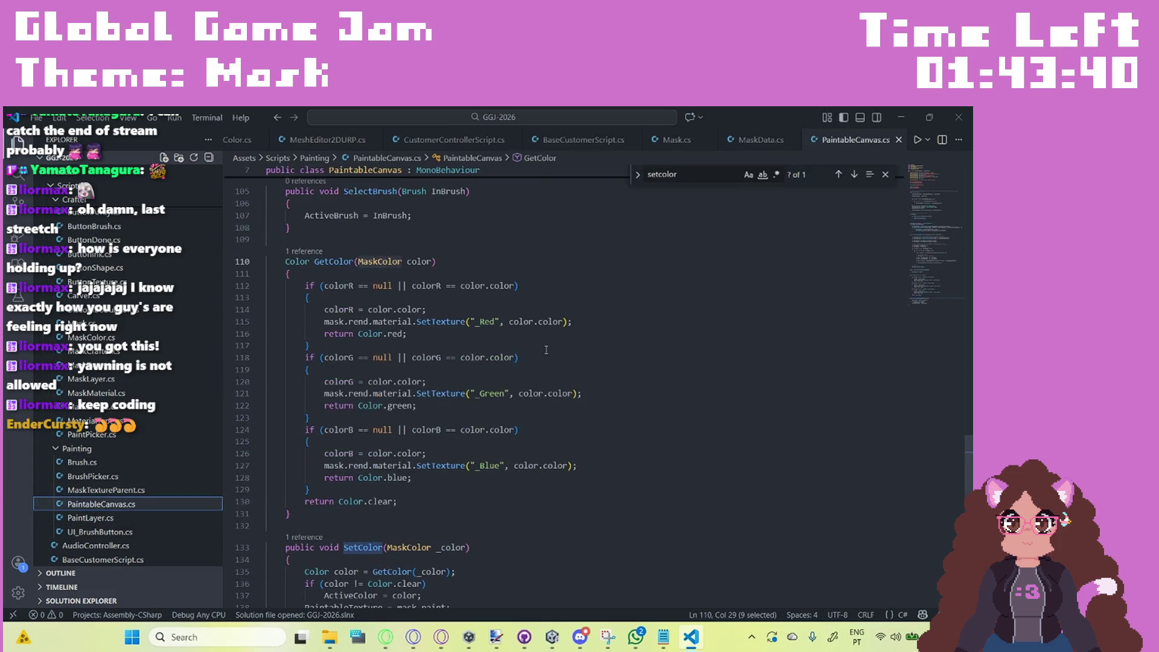
Step: Add a 'mask.emotionR = color' line after each SetTexture call in GetColor
click(589, 325)
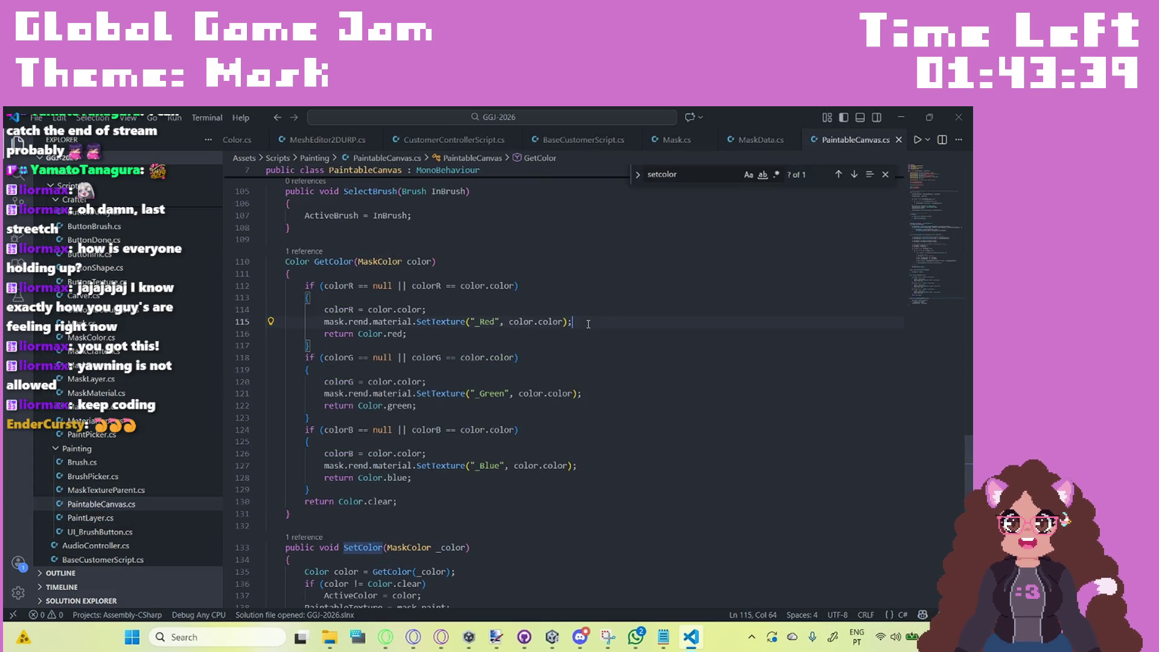
alt+click(589, 395)
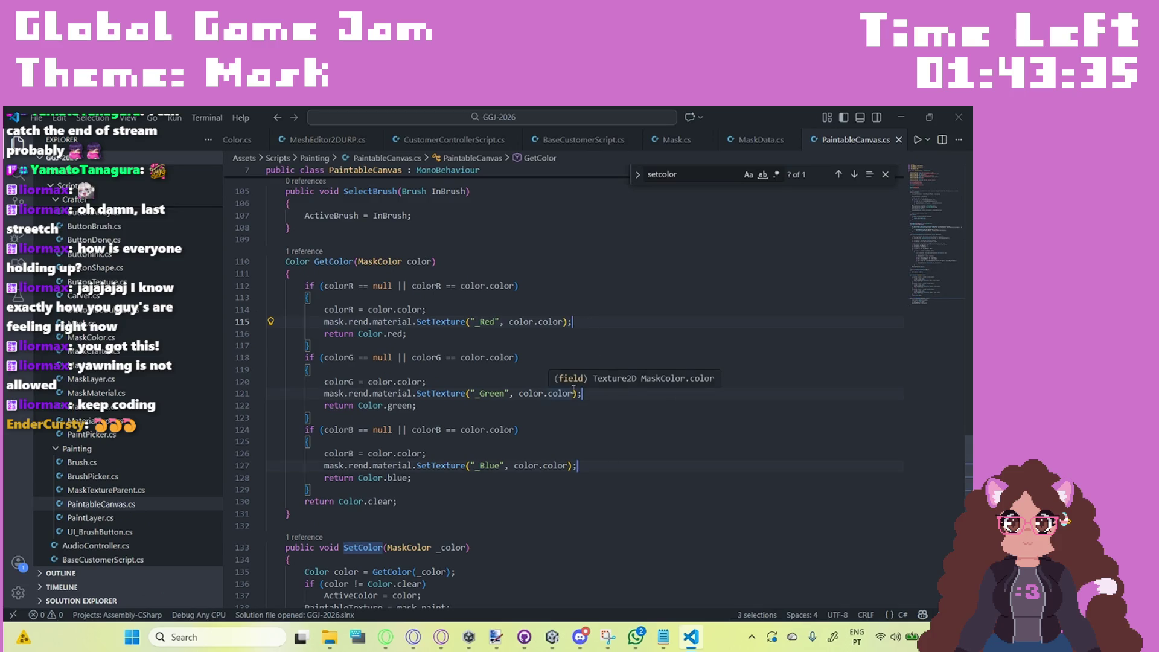
key(Return)
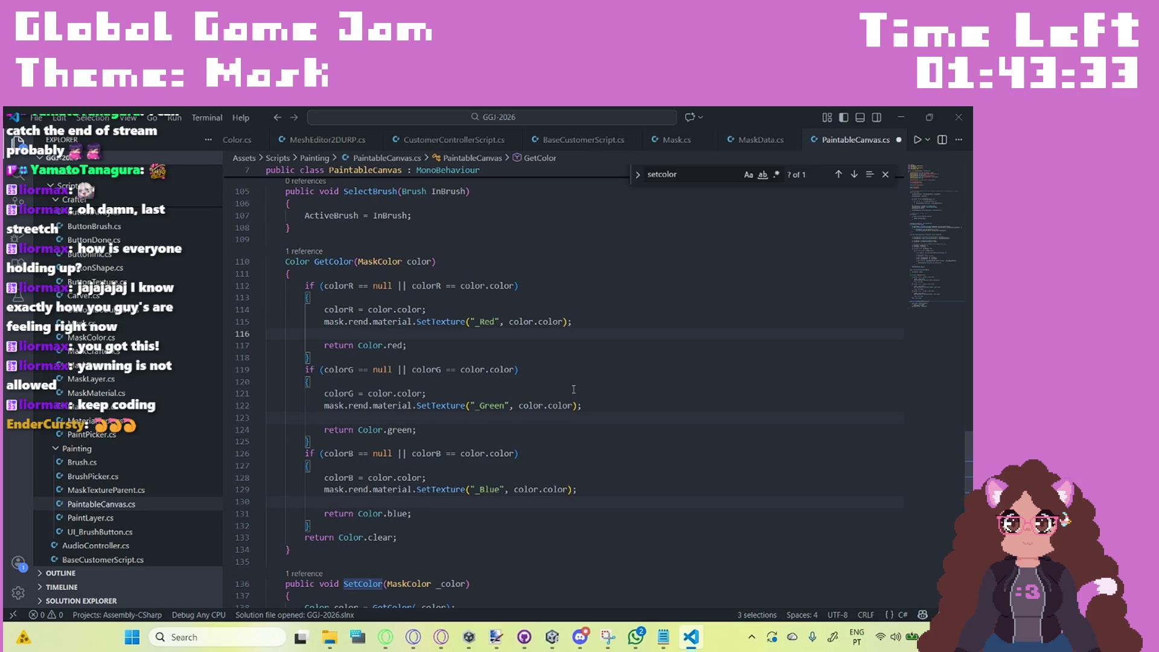
text(mask.emo)
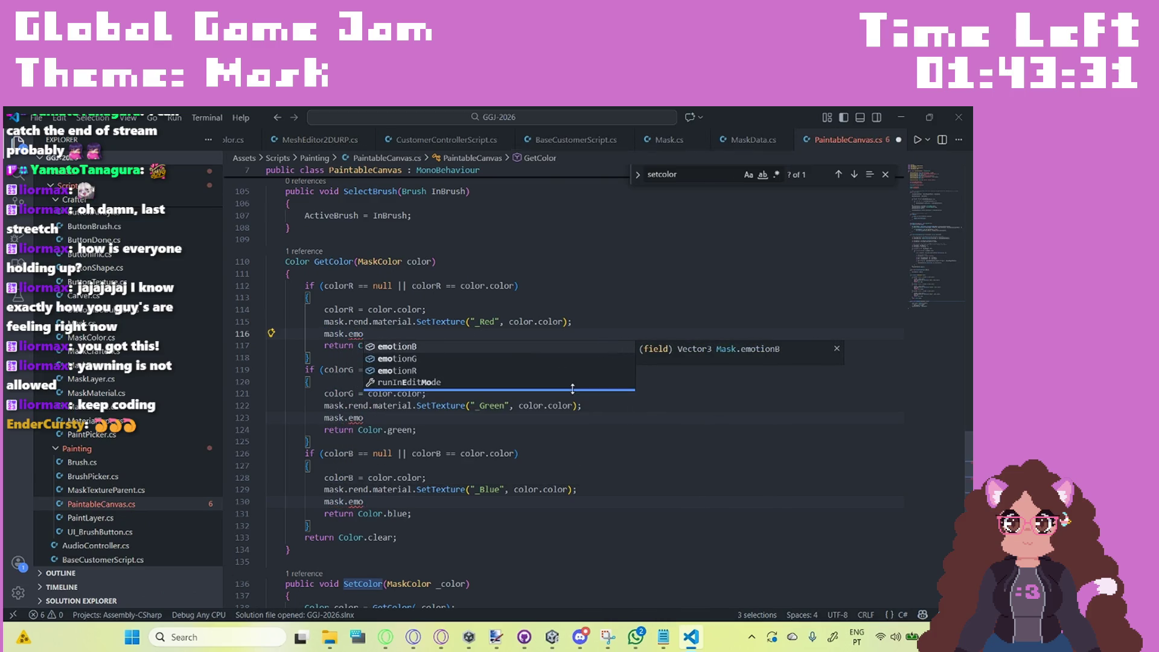
text(tion)
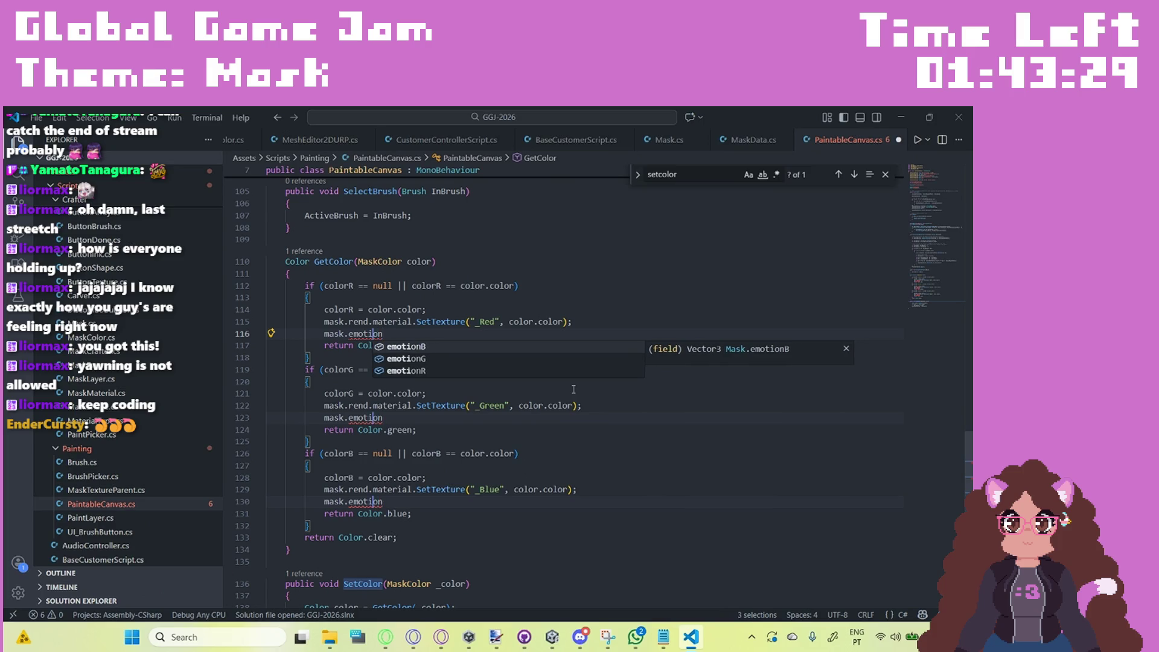
key(ctrl+Left)
key(Right)
key(Right)
key(Right)
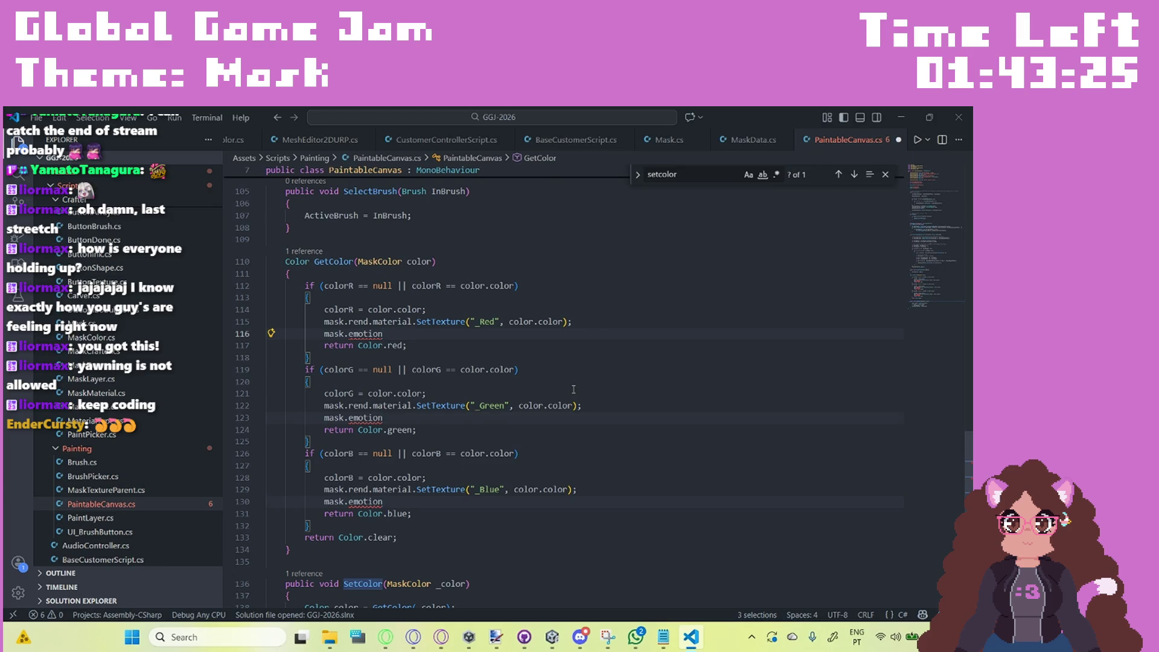
text( =)
text( color;)
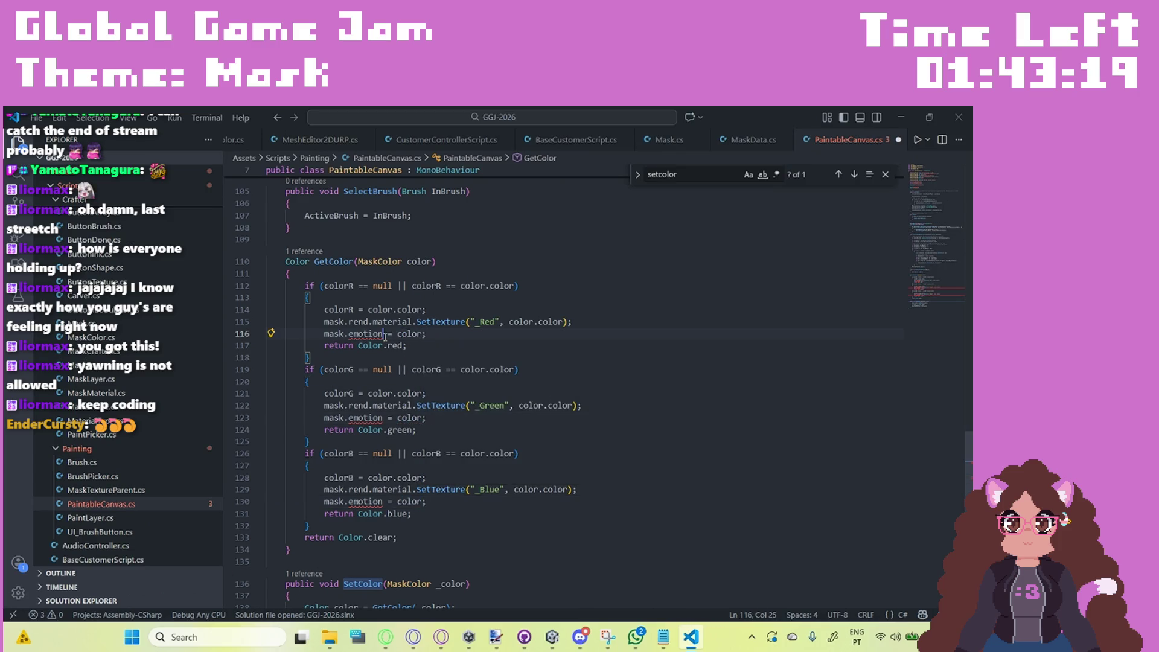
text(R)
Step: Switch the copies to emotionG and emotionB, assign color.emotion, and save PaintableCanvas.cs
click(390, 417)
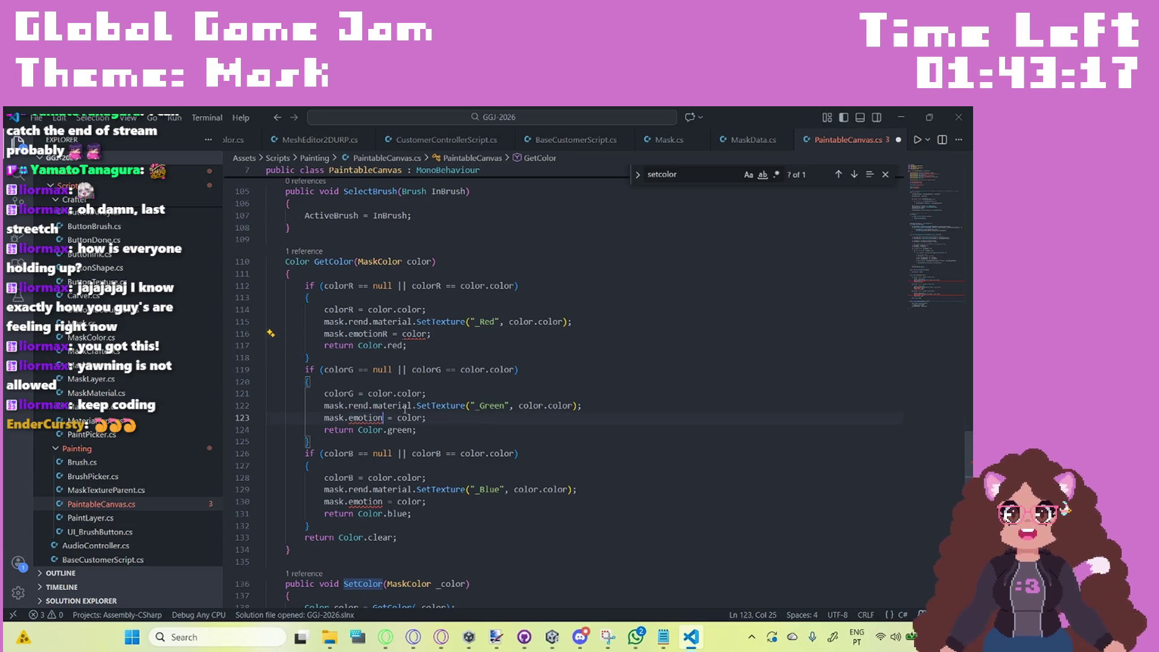
text(G)
click(382, 501)
text(B)
click(428, 335)
text(;)
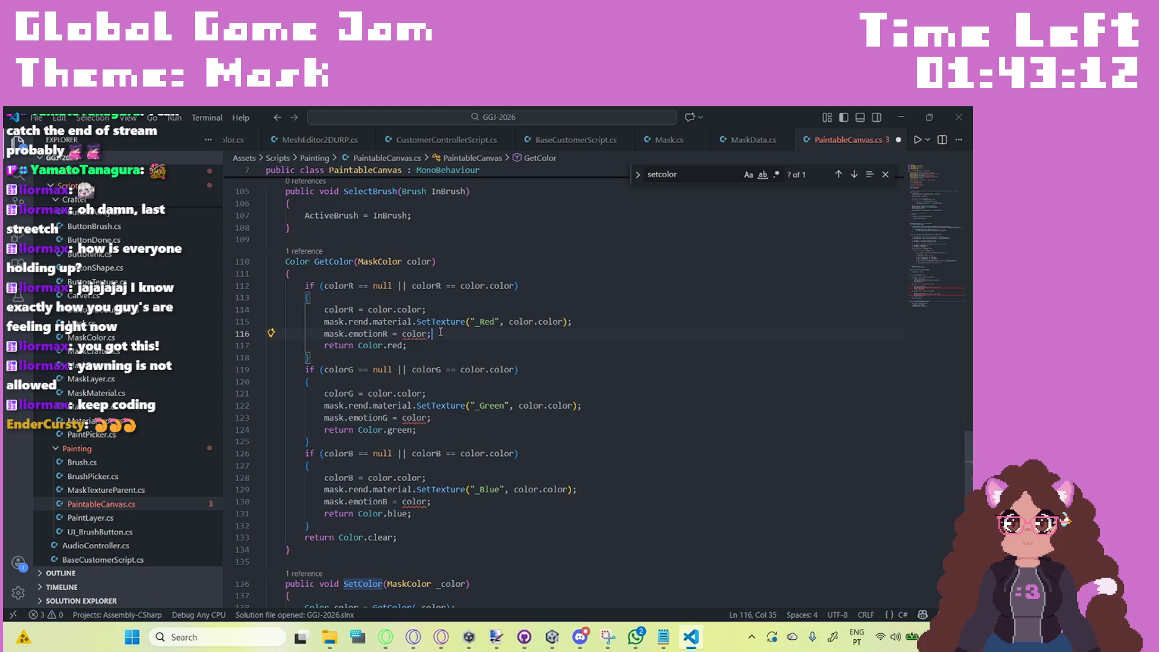
alt+click(441, 501)
text(.emotion)
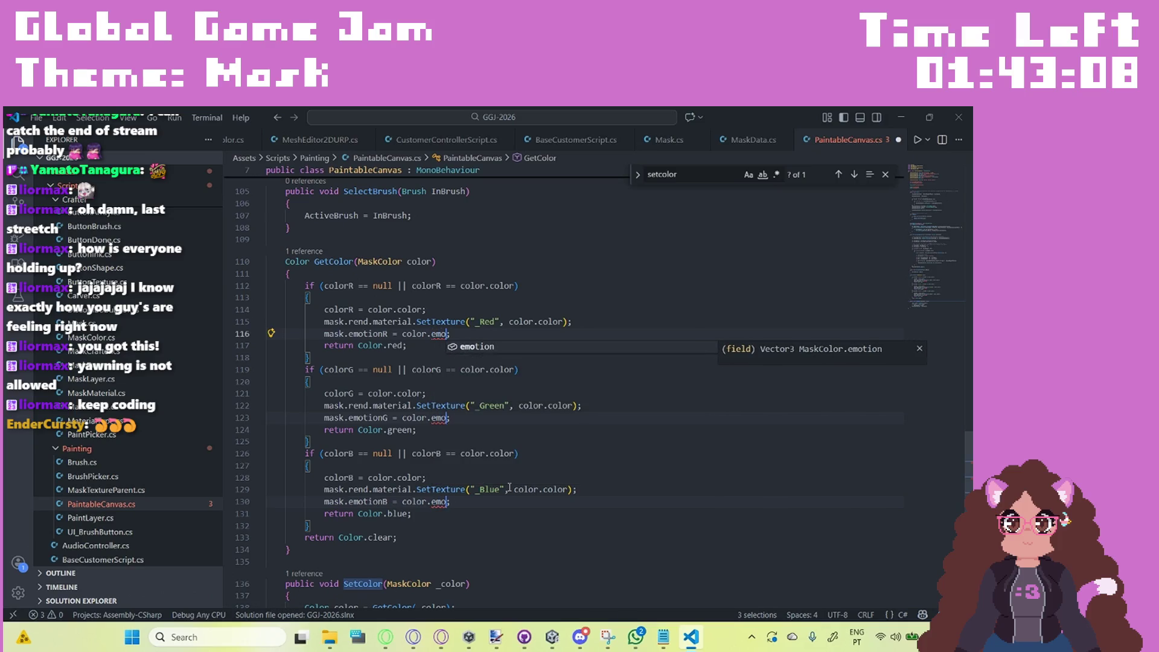
click(311, 466)
key(ctrl+s)
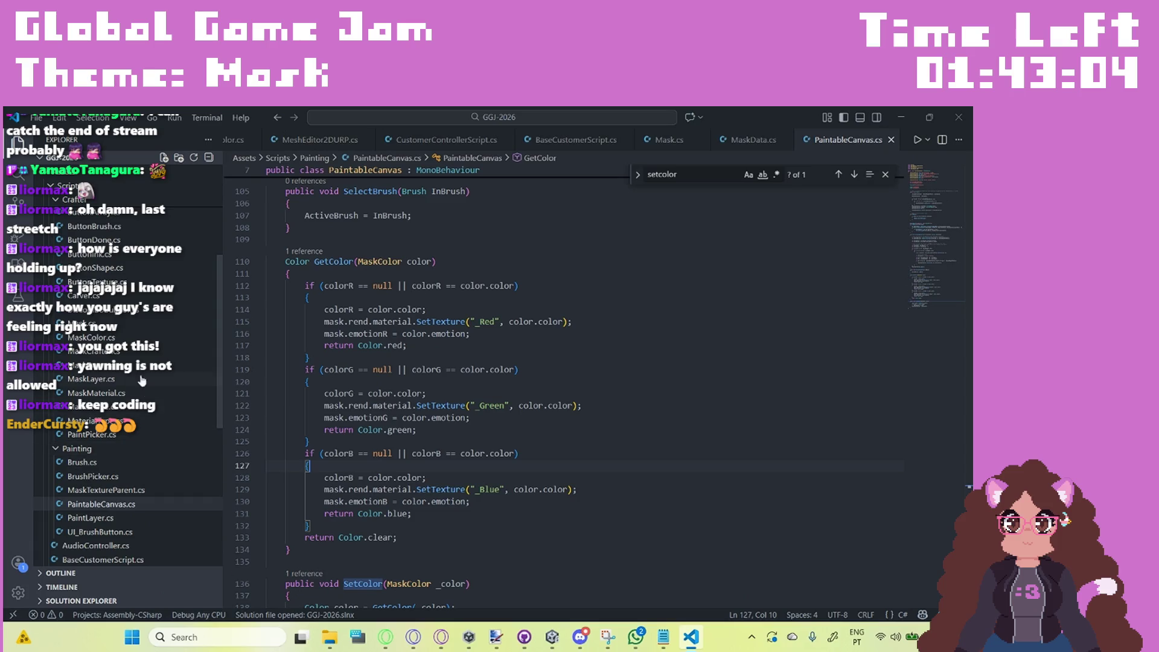
scroll(135, 353, up, 3)
scroll(135, 353, up, 3)
Step: Finish ButtonDone line 21 as mask.emotionR + mask.emotionG + mask.emotionB, save, and minimize
scroll(154, 402, down, 10)
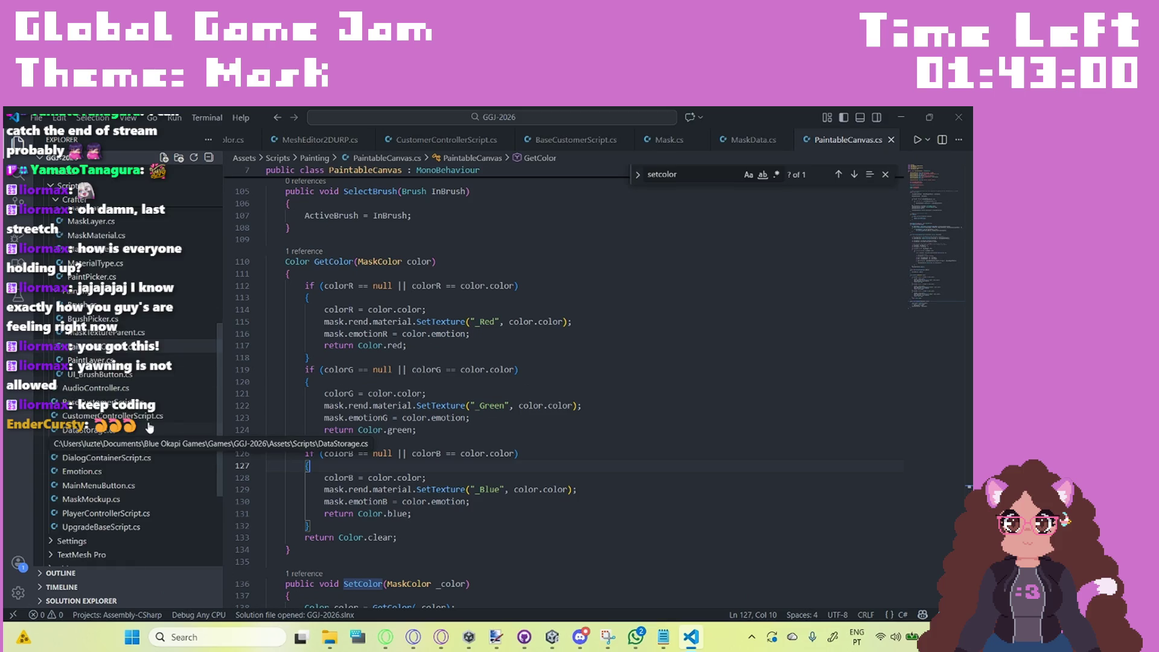
scroll(149, 427, up, 8)
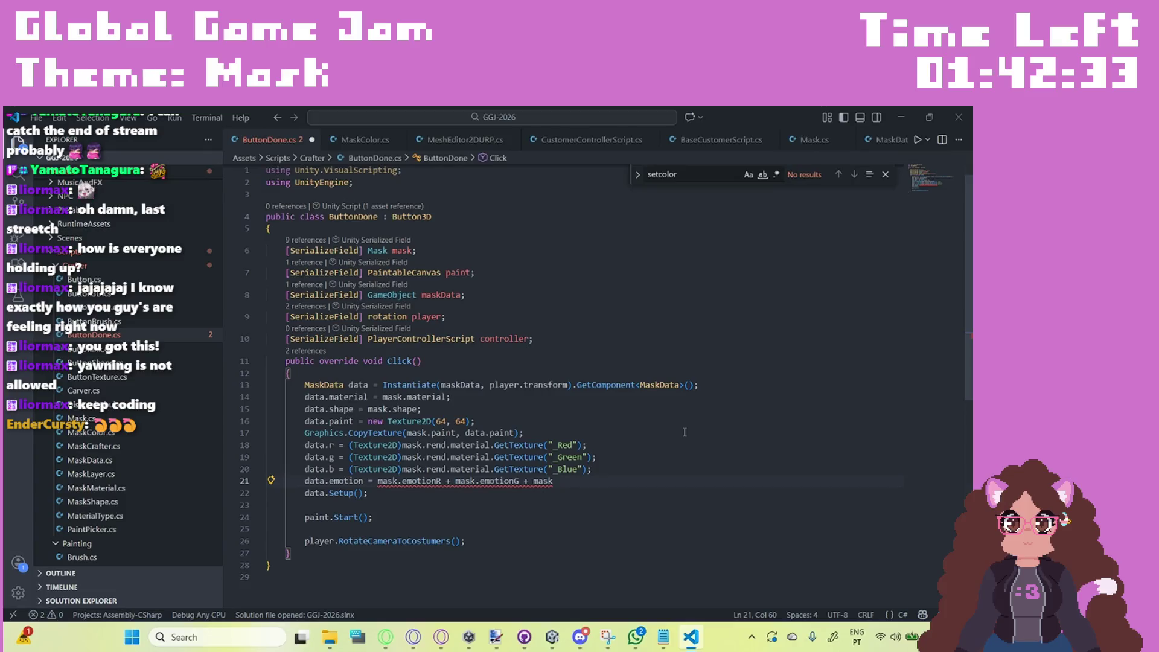
text(.emotionG)
key(BackSpace)
text(B;)
key(ctrl+s)
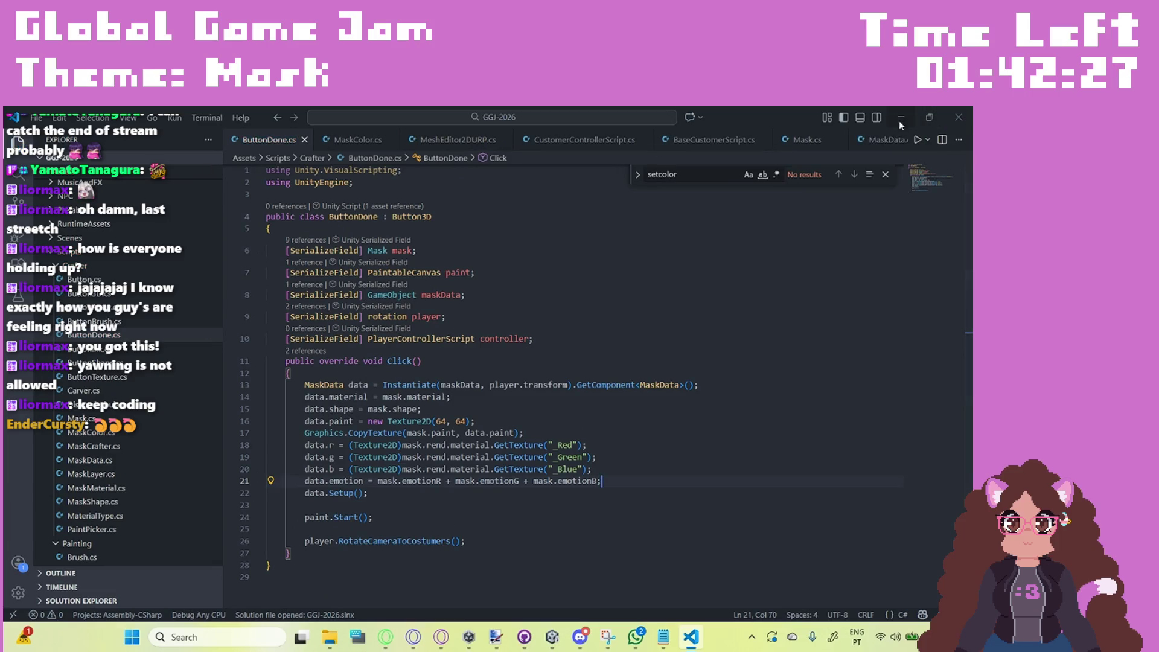
click(902, 116)
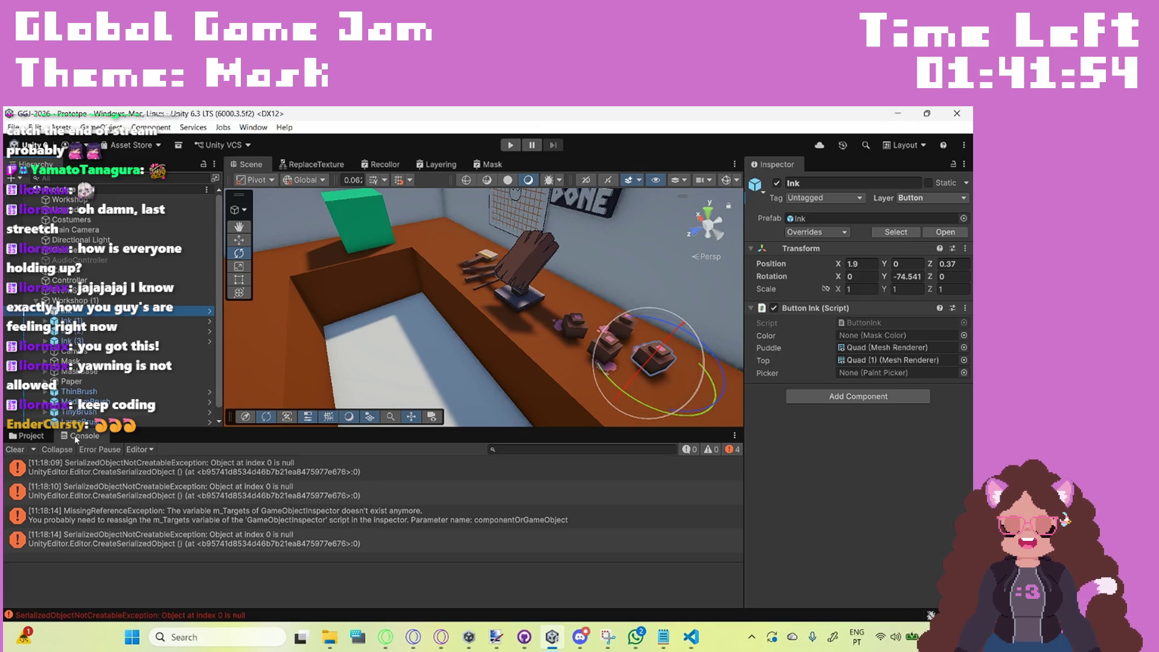
Step: Clear the Console errors, select Mask, and browse the Project to Assets/Masks/Colors
click(16, 449)
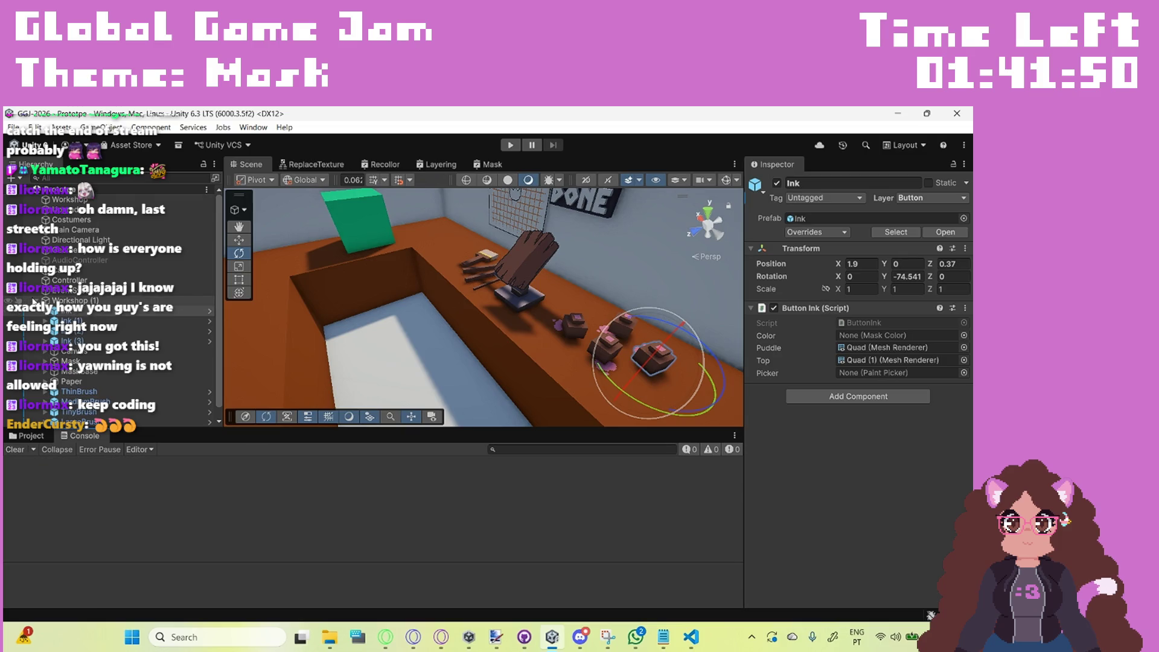
scroll(54, 302, up, 3)
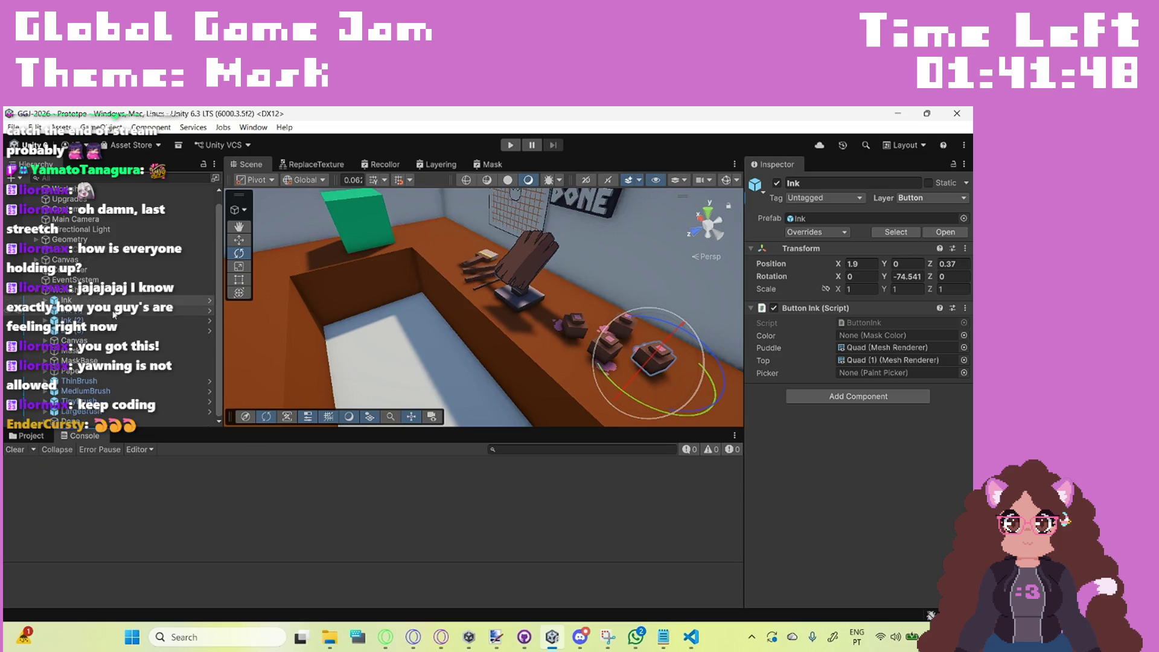
click(52, 352)
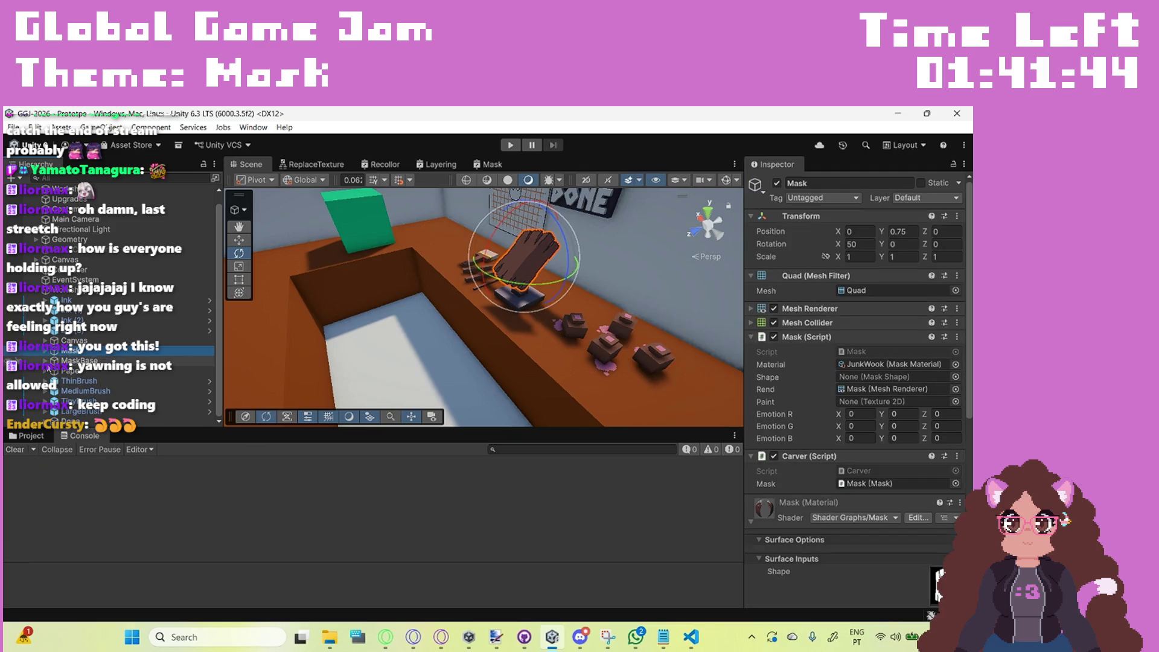
click(31, 435)
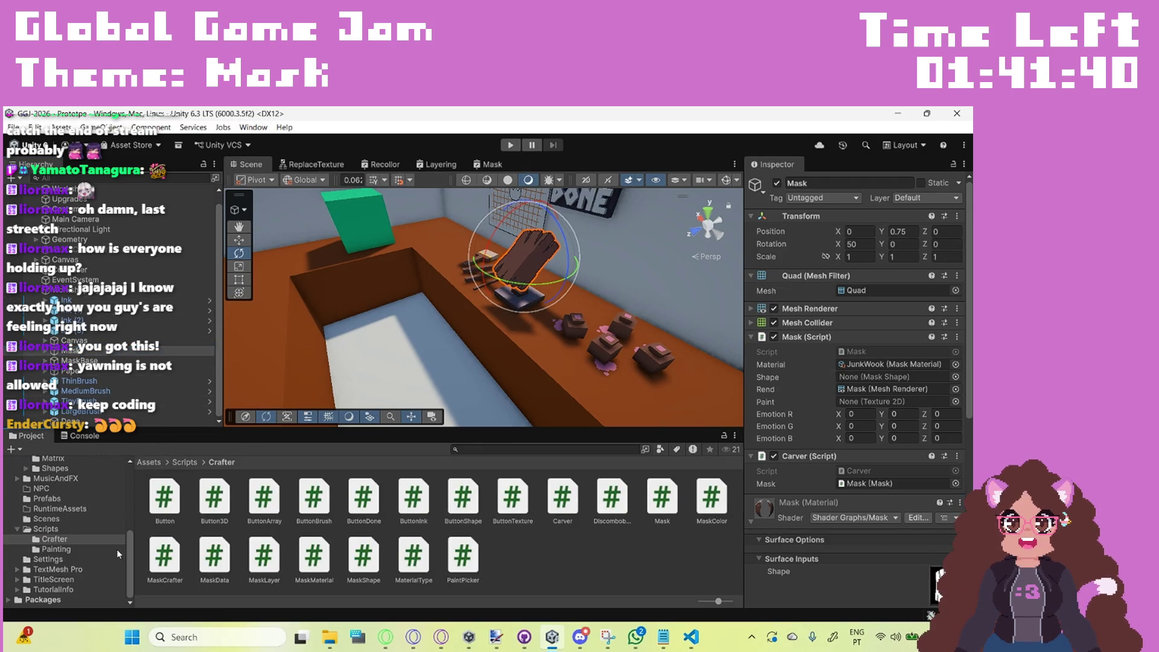
scroll(95, 506, up, 5)
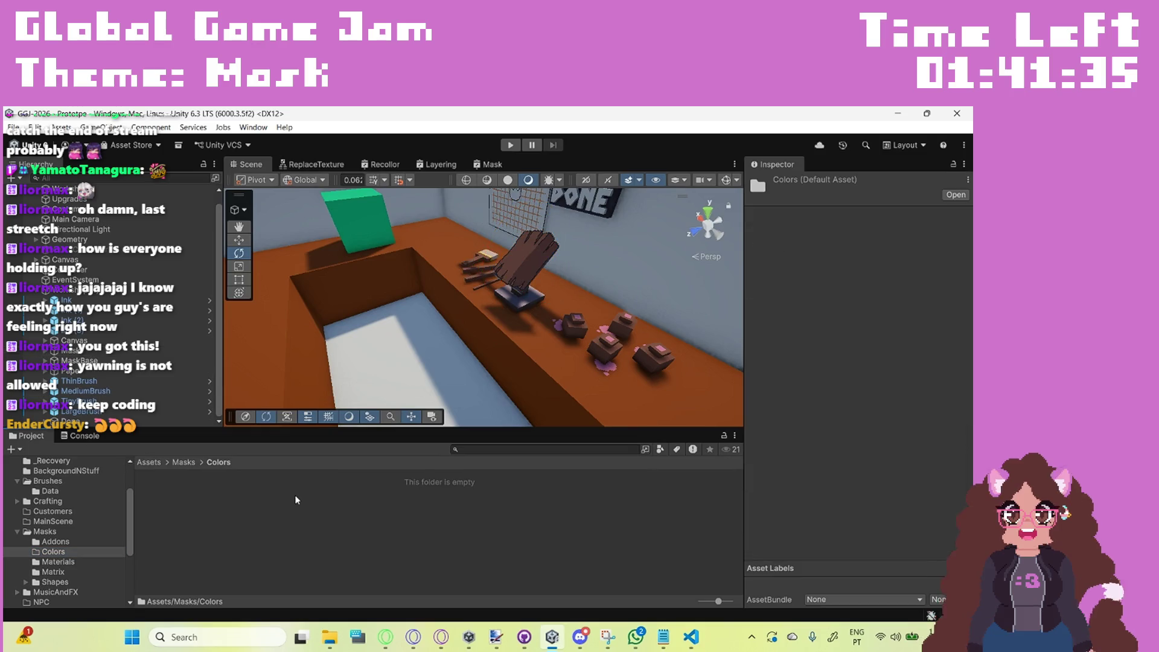
Step: Create a Mask Layers > Color asset named Depression in the Colors folder
right_click(294, 494)
mouse_move(362, 158)
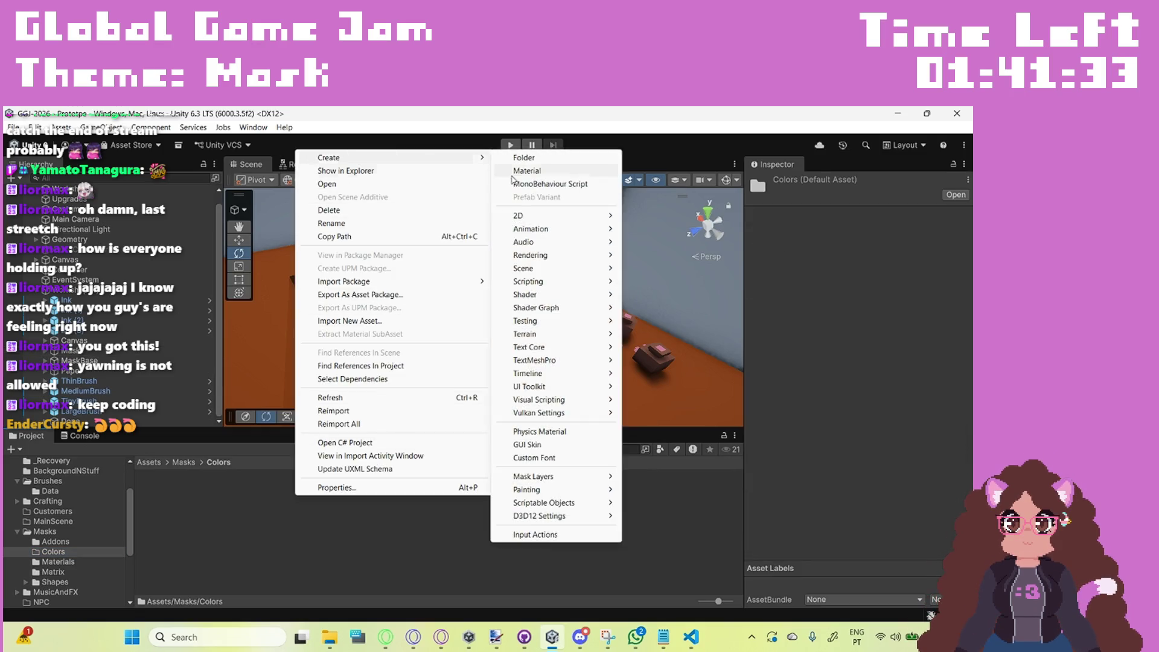
mouse_move(589, 483)
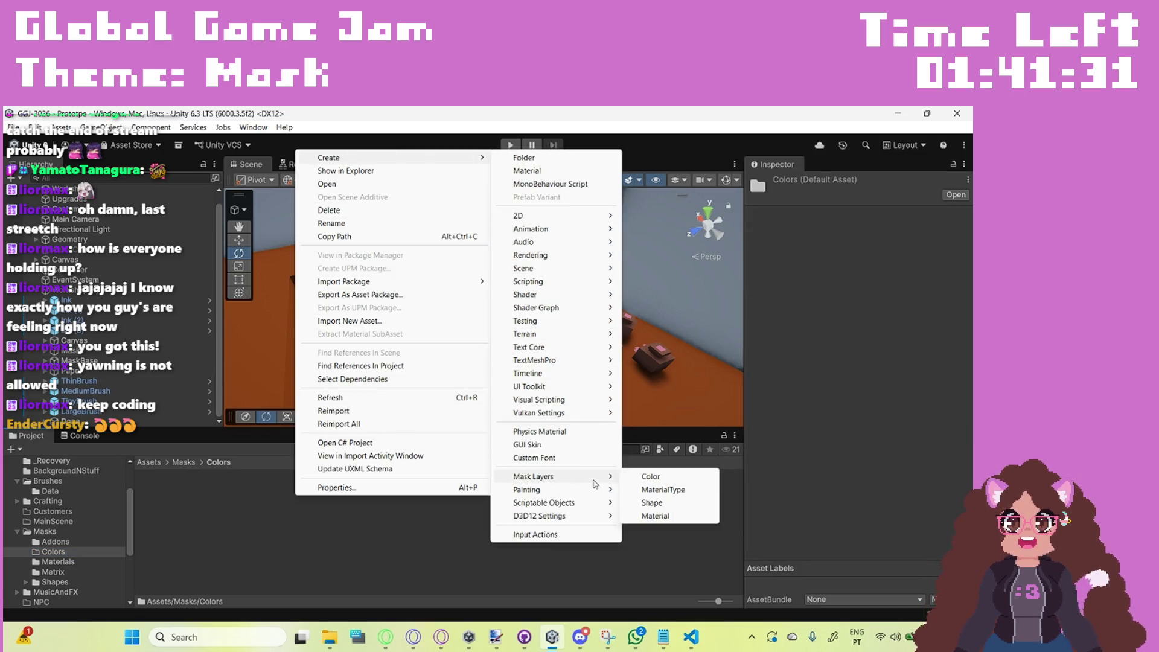
click(651, 477)
text(Depression)
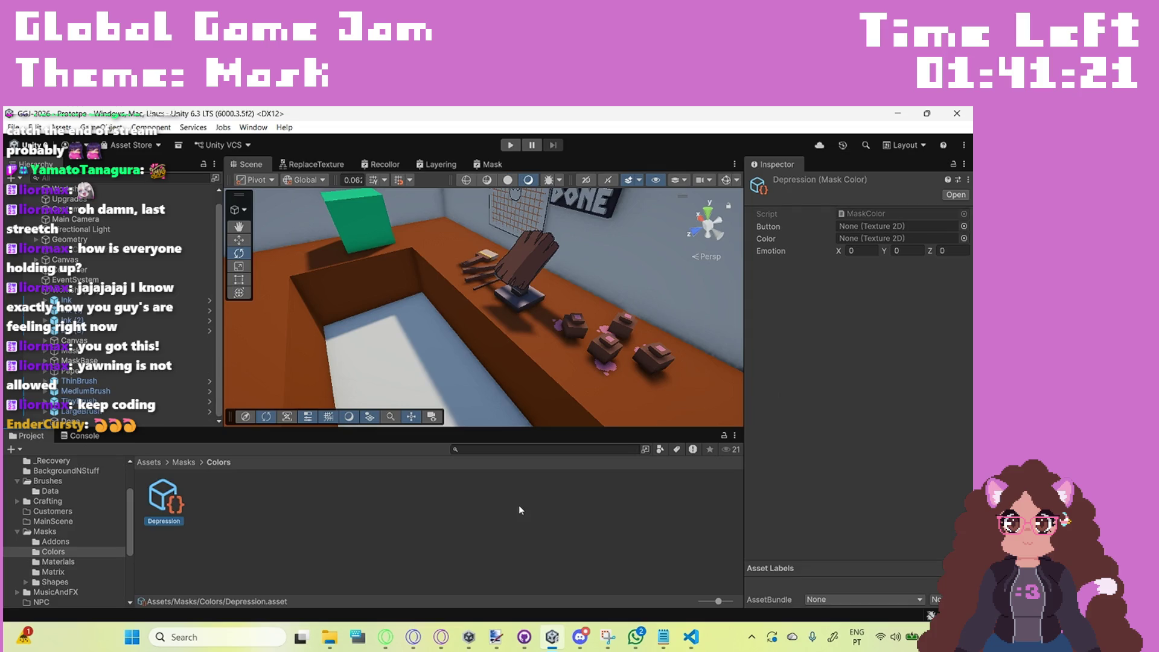
Step: Create a second Mask Layers > Color asset in the Colors folder
right_click(238, 481)
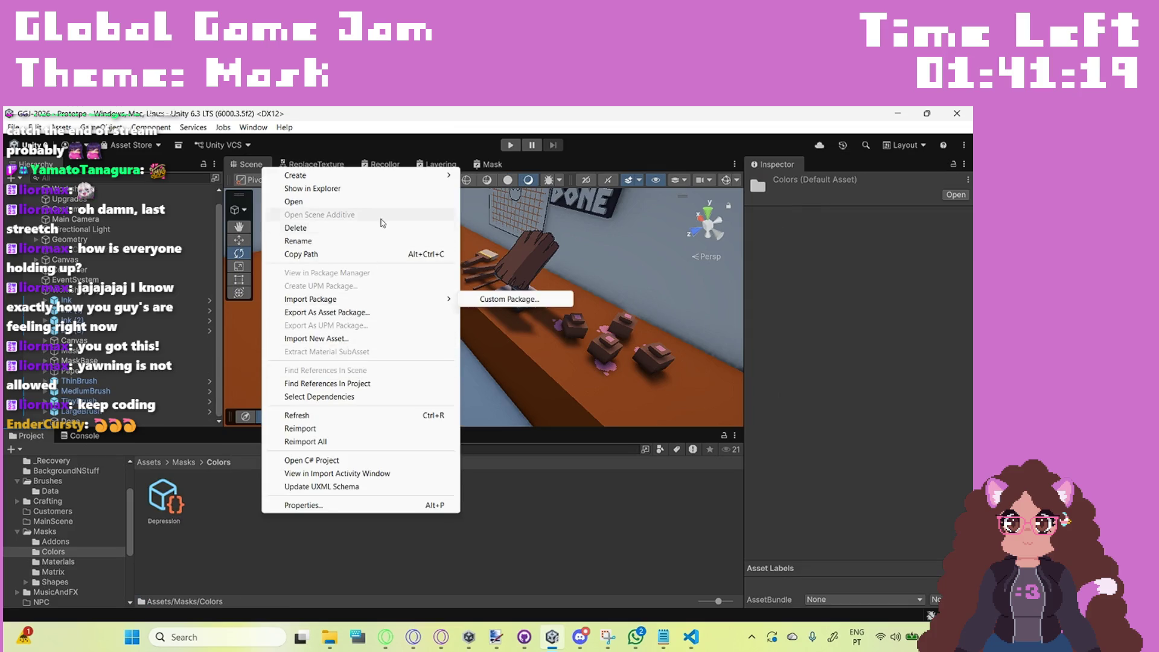
mouse_move(391, 176)
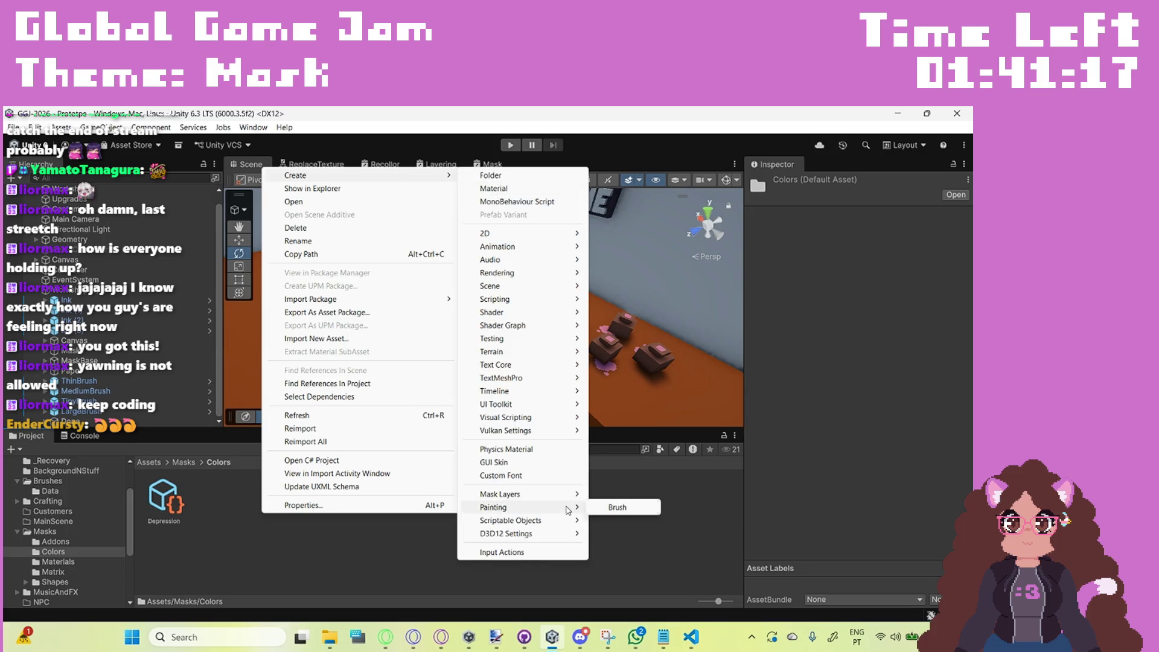
mouse_move(571, 494)
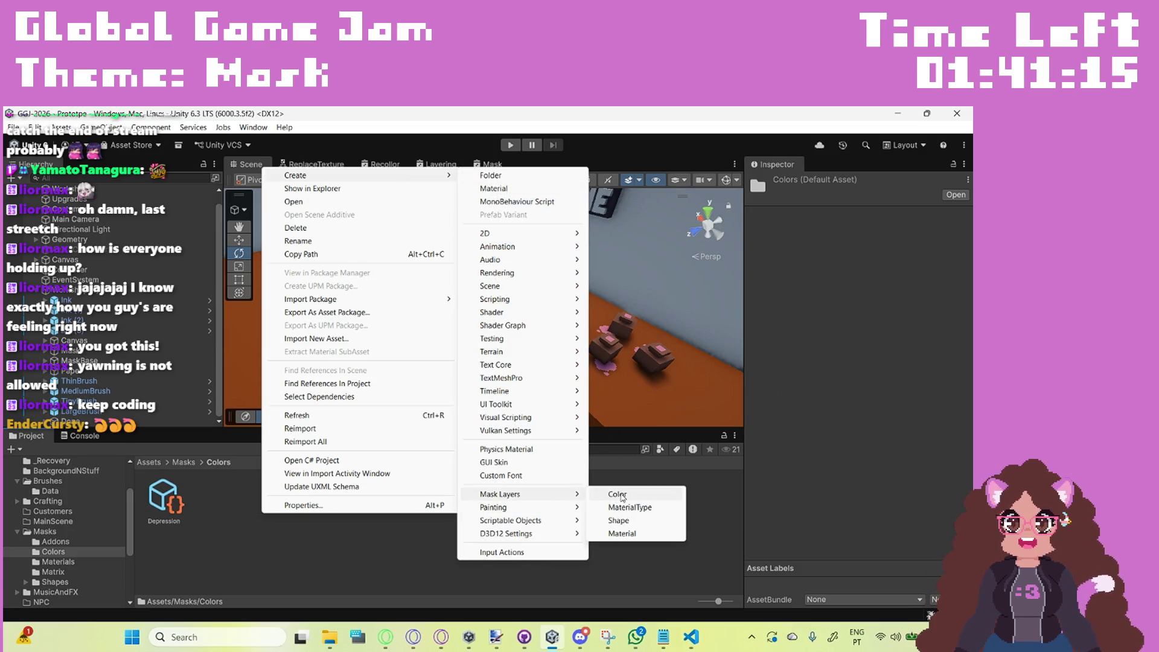
click(619, 495)
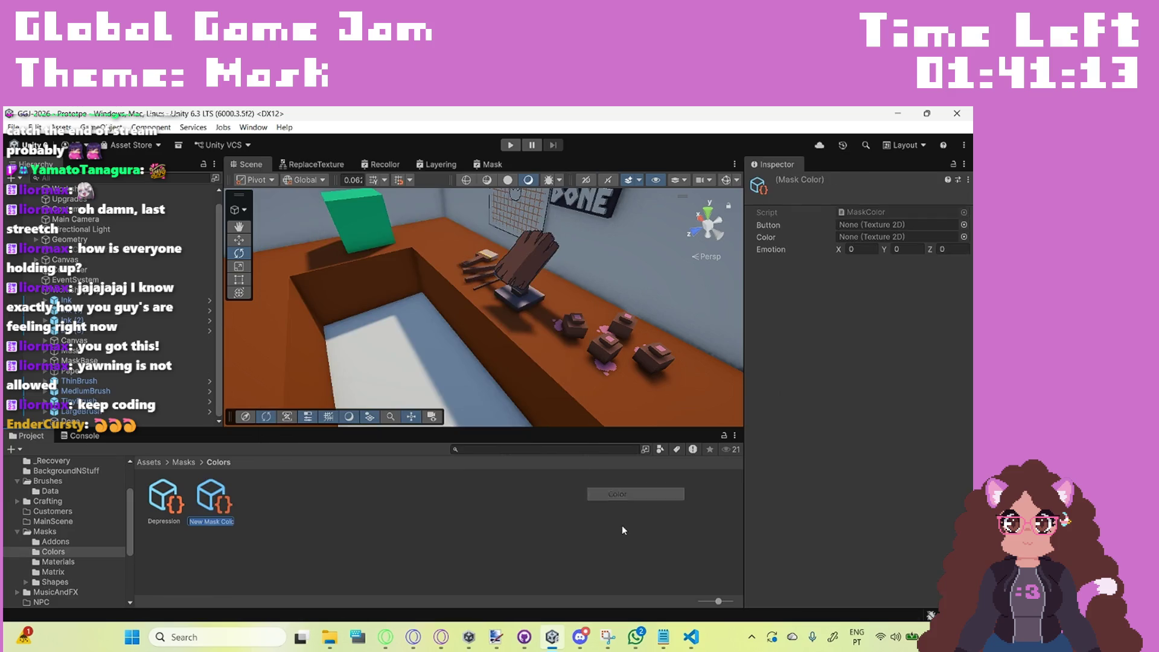
key(alt+Tab)
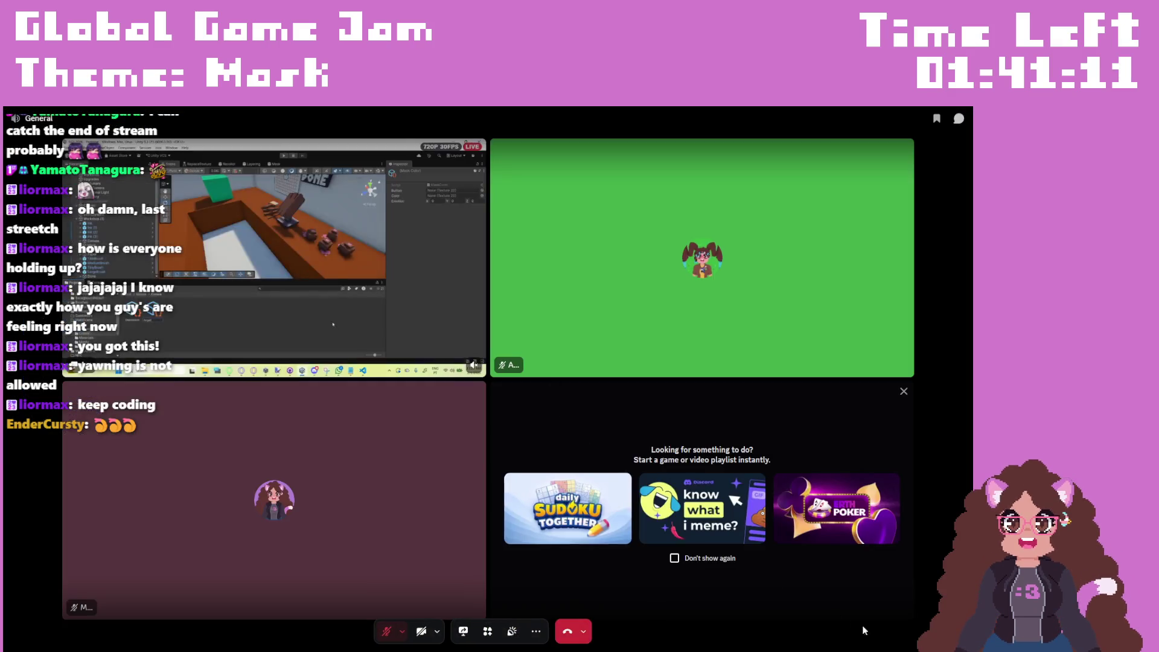
Step: Exit the Discord call's fullscreen and bring the Twitch Stream Manager window up over it
key(Escape)
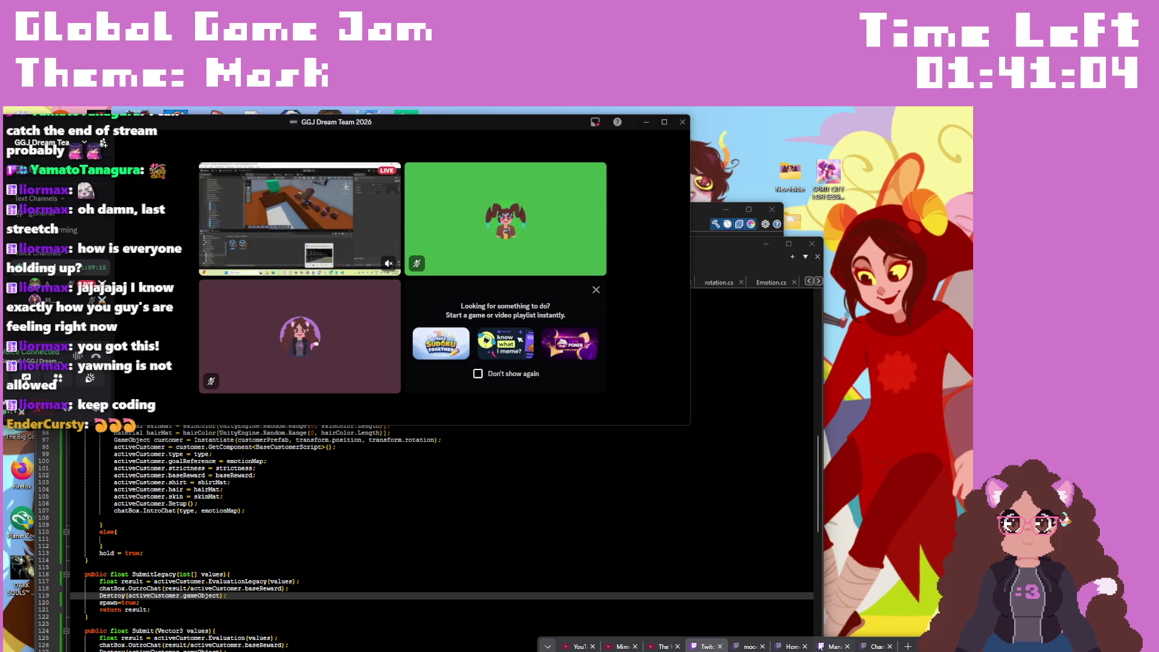
mouse_move(900, 647)
mouse_down()
mouse_move(881, 557)
mouse_move(900, 648)
mouse_up()
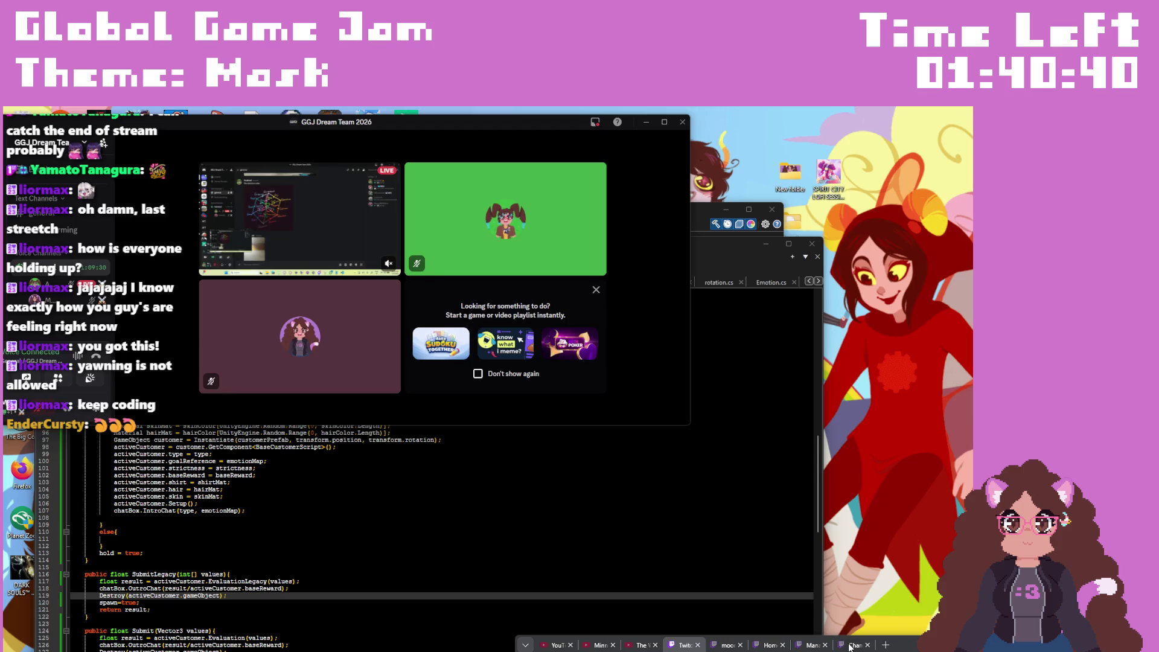
mouse_move(408, 292)
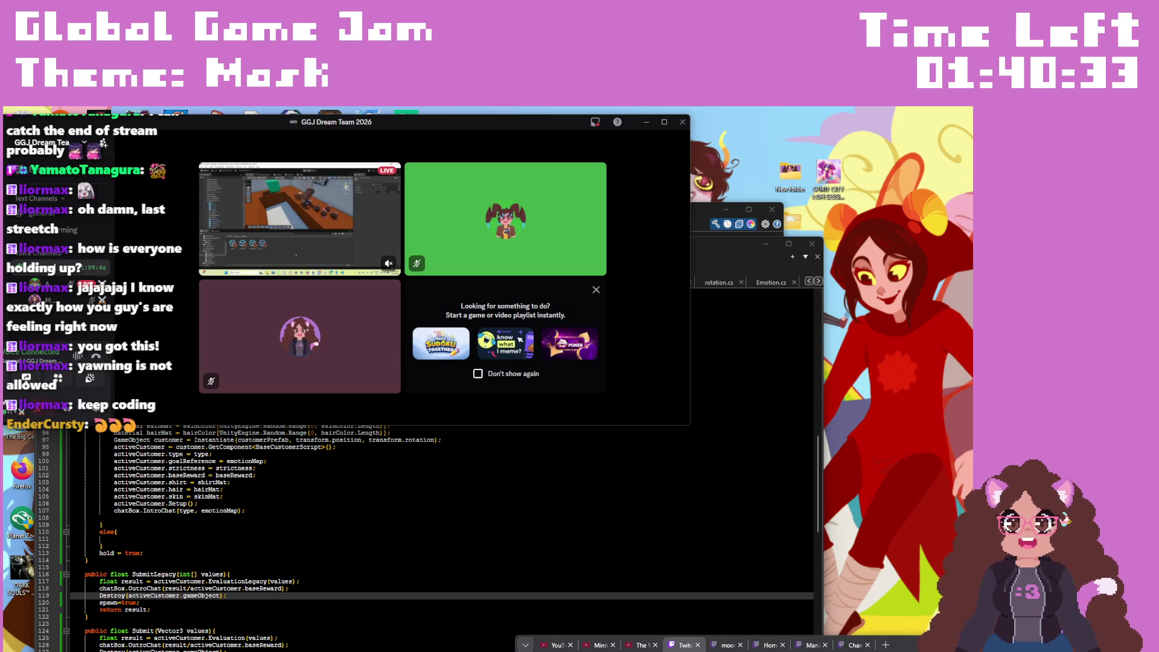
key(super)
key(super)
mouse_move(913, 644)
mouse_down()
mouse_move(729, 324)
mouse_move(552, 189)
mouse_move(469, 168)
mouse_move(374, 110)
mouse_up()
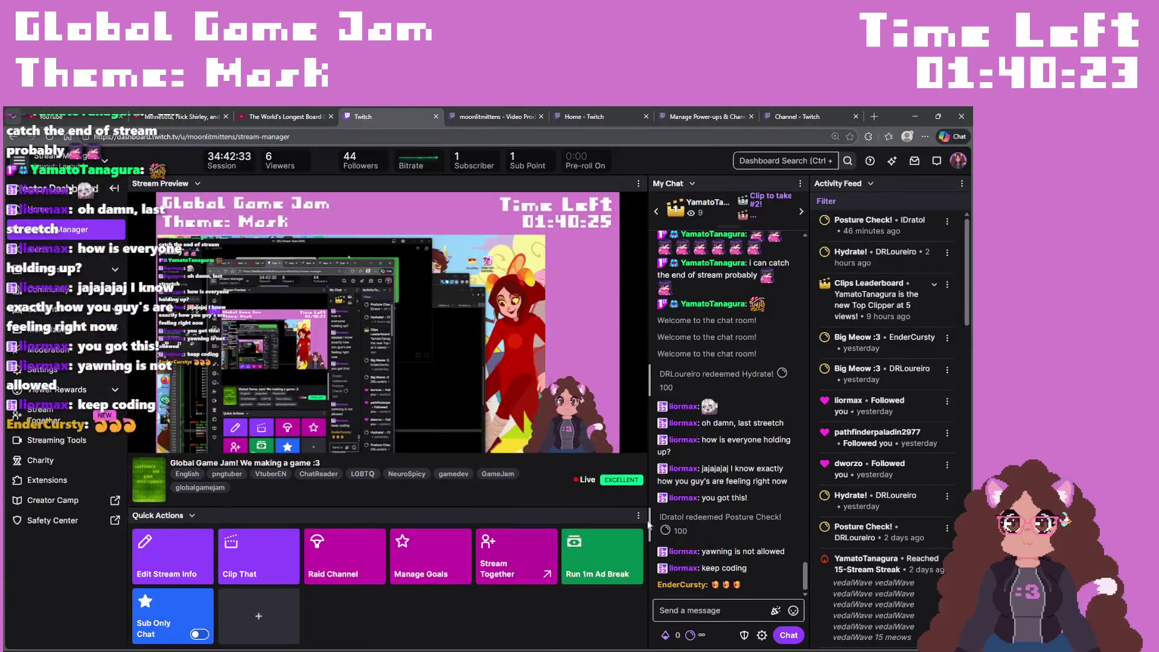
Step: Resize and widen the Twitch dashboard, moving the call aside to see it fully
drag(881, 117, 433, 159)
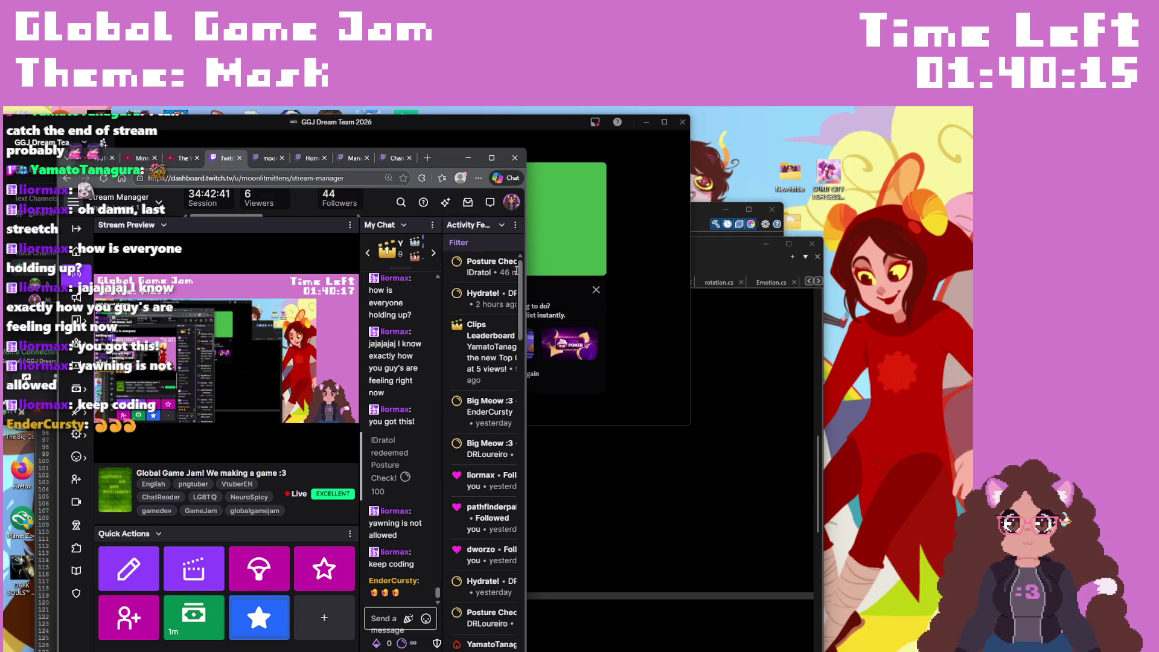
drag(527, 274, 676, 275)
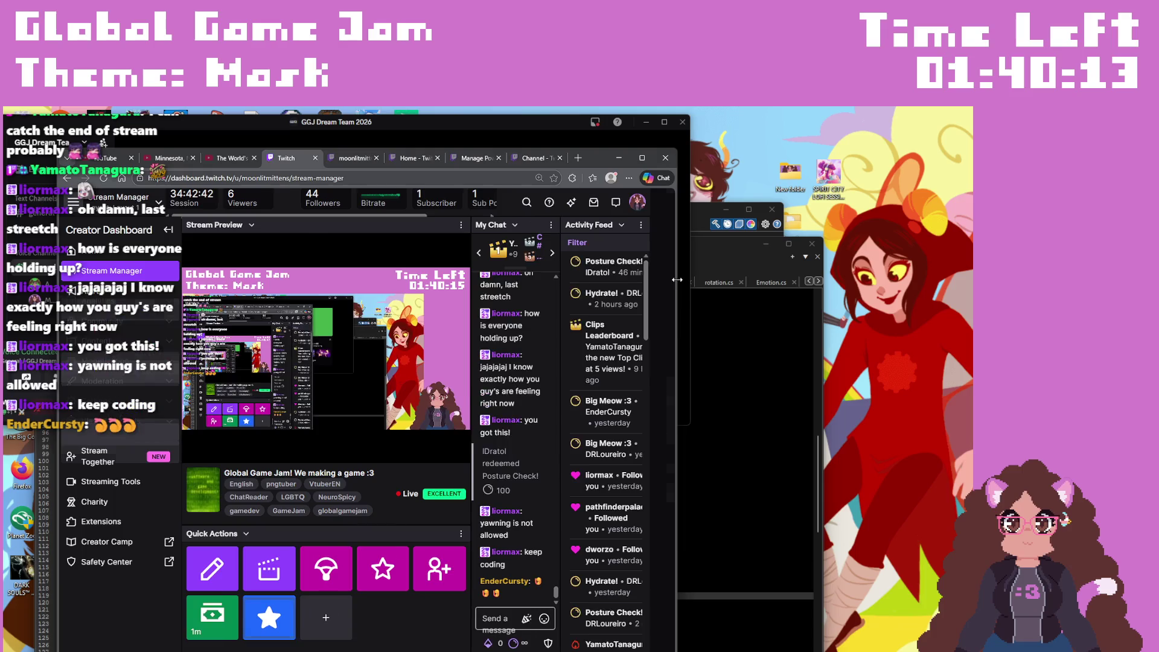
mouse_move(480, 127)
mouse_down()
mouse_move(477, 106)
mouse_move(462, 173)
mouse_move(483, 269)
mouse_move(427, 372)
mouse_up()
drag(603, 157, 603, 114)
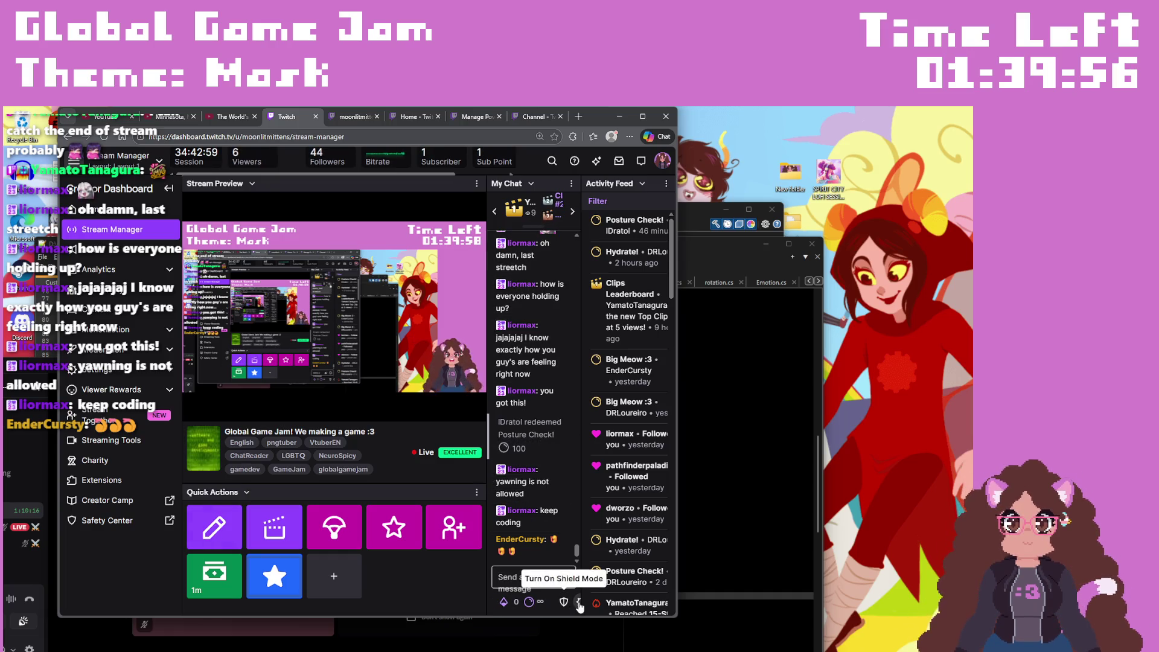
scroll(628, 585, down, 3)
scroll(628, 580, up, 3)
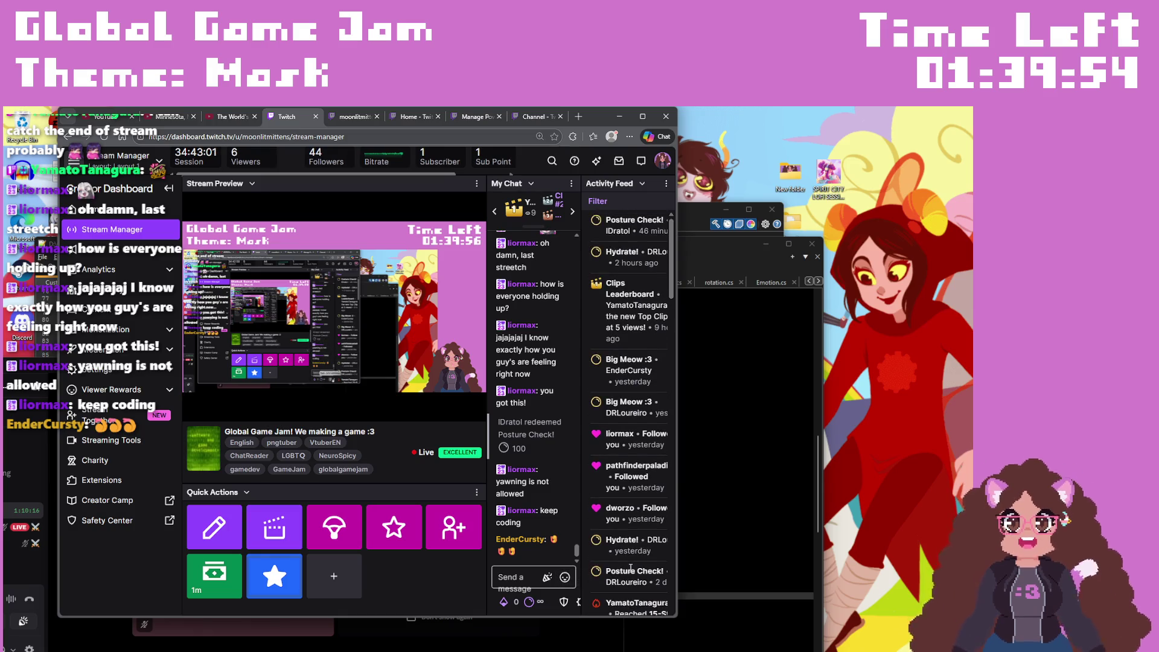
Step: Check the My Chat panel list, then drag the dashboard down to uncover the call
click(532, 184)
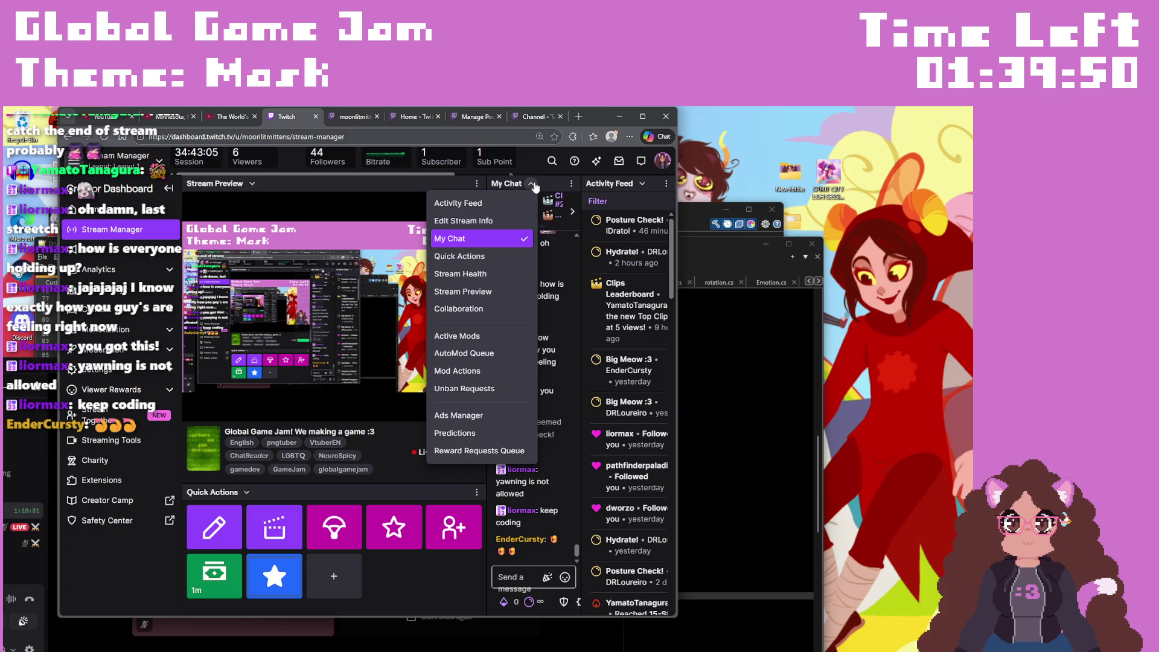
click(532, 184)
mouse_move(602, 119)
mouse_down()
mouse_move(854, 631)
mouse_move(892, 643)
mouse_up()
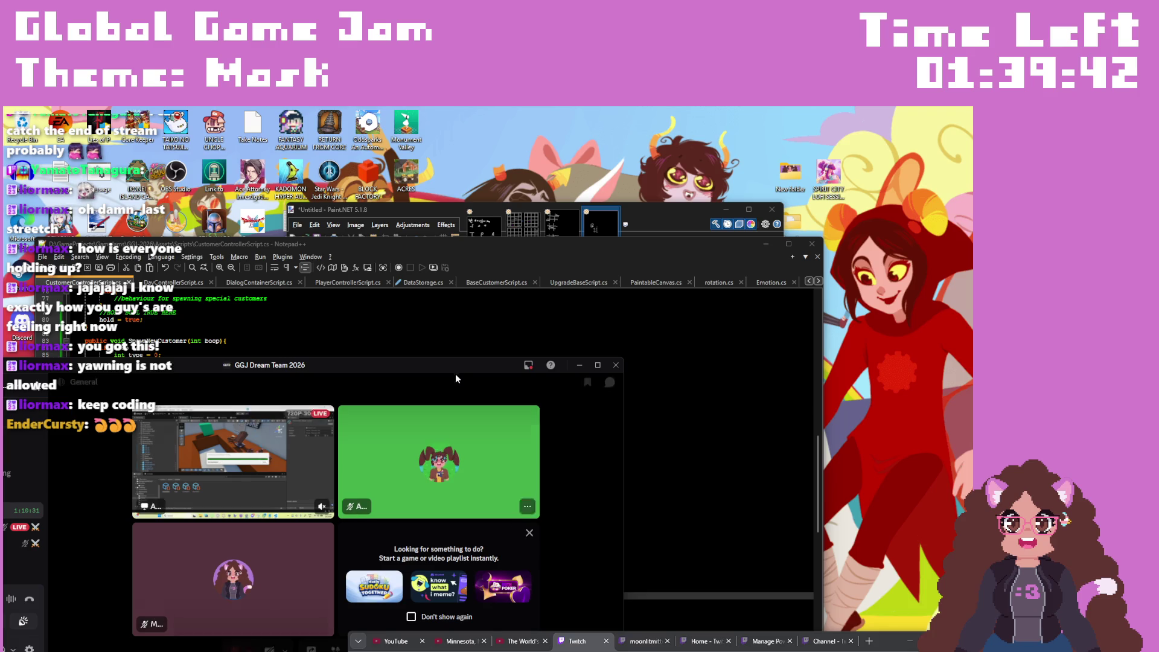
Step: Enlarge and raise the Discord call window, spotlighting the teammate's shared Unity screen
drag(473, 366, 642, 222)
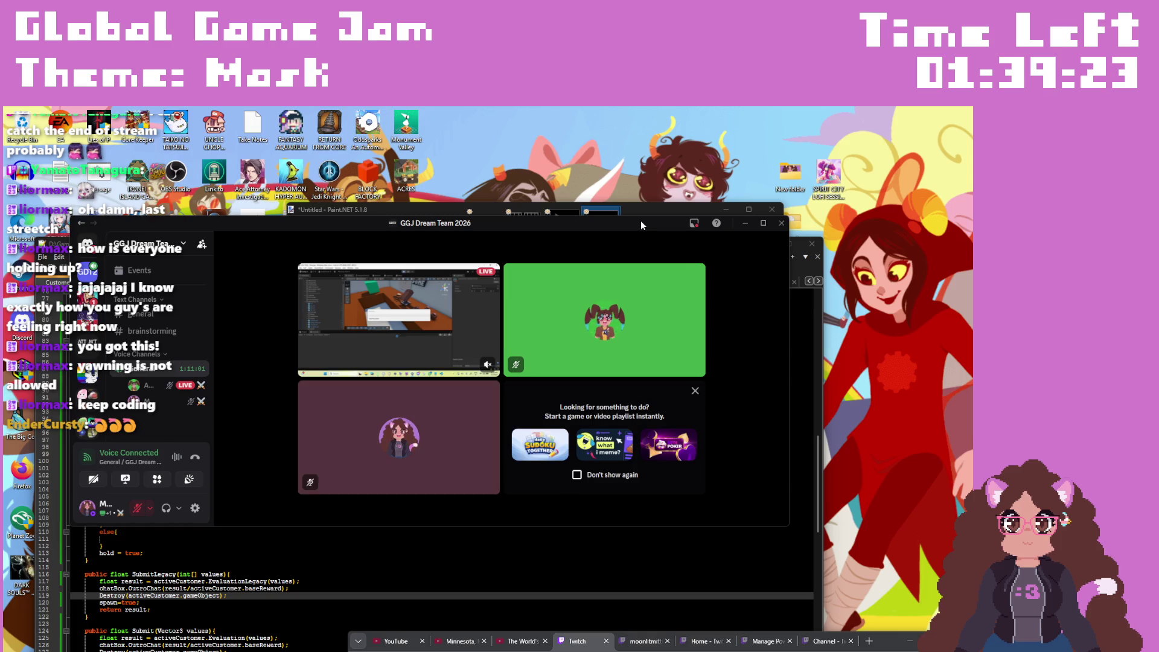
drag(562, 224, 573, 109)
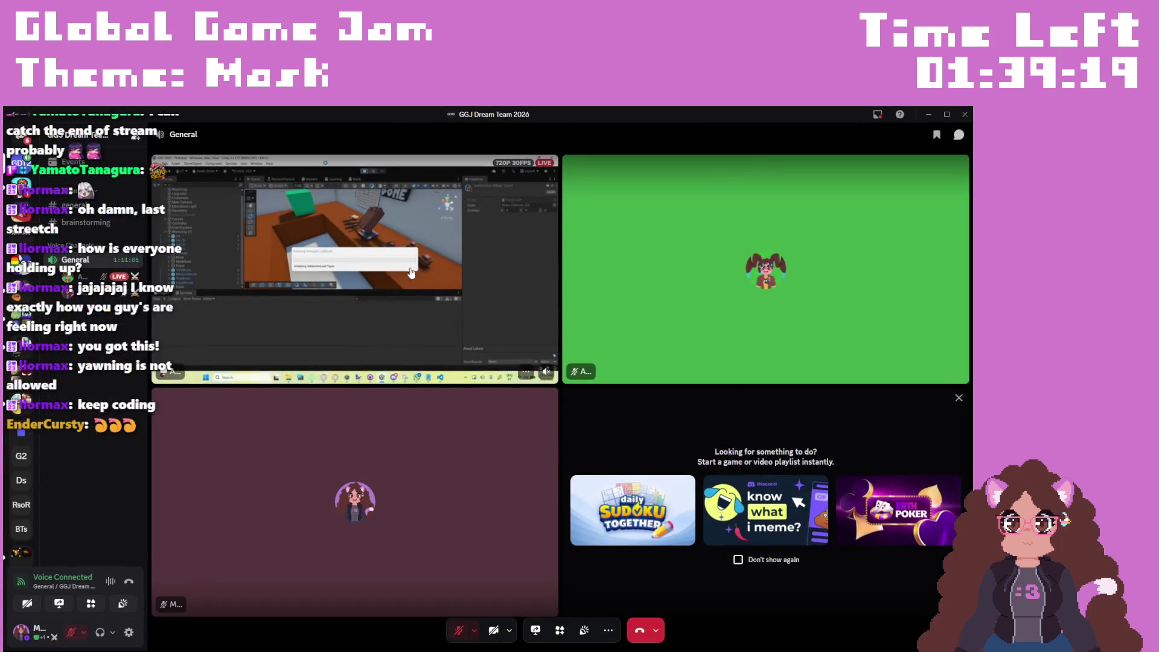
click(525, 372)
mouse_move(510, 112)
mouse_down()
mouse_move(441, 129)
mouse_move(331, 126)
mouse_move(344, 118)
mouse_up()
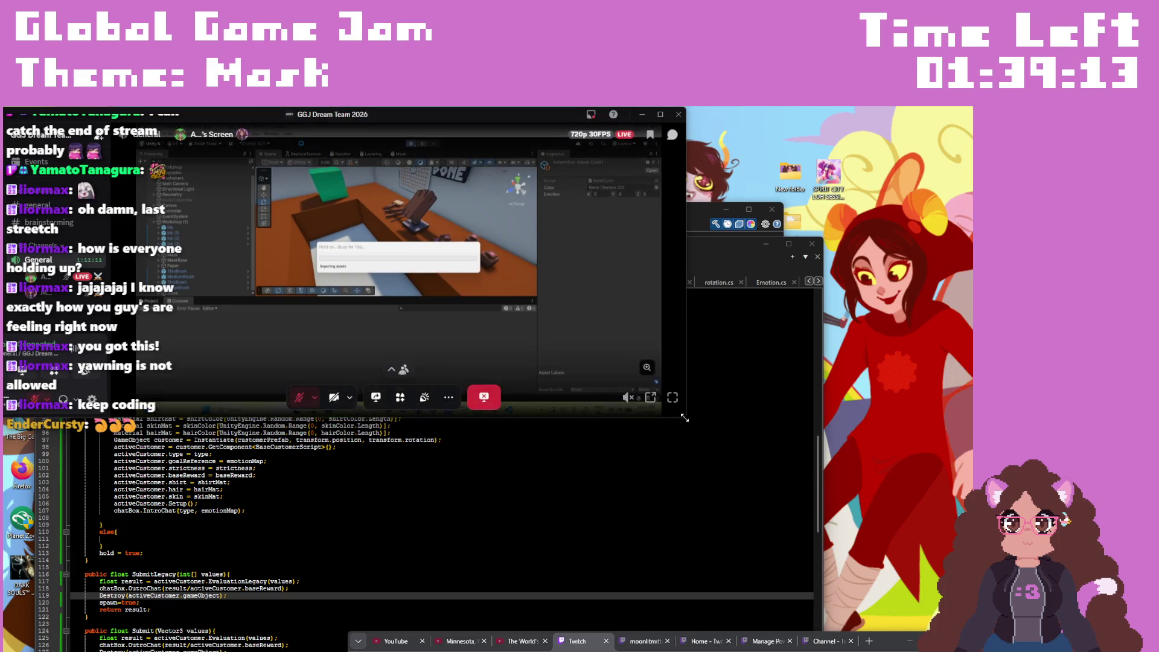
Step: Drag the call window's corner larger to watch the teammate's Unity stream
mouse_move(684, 417)
mouse_down()
mouse_move(880, 497)
mouse_move(909, 612)
mouse_up()
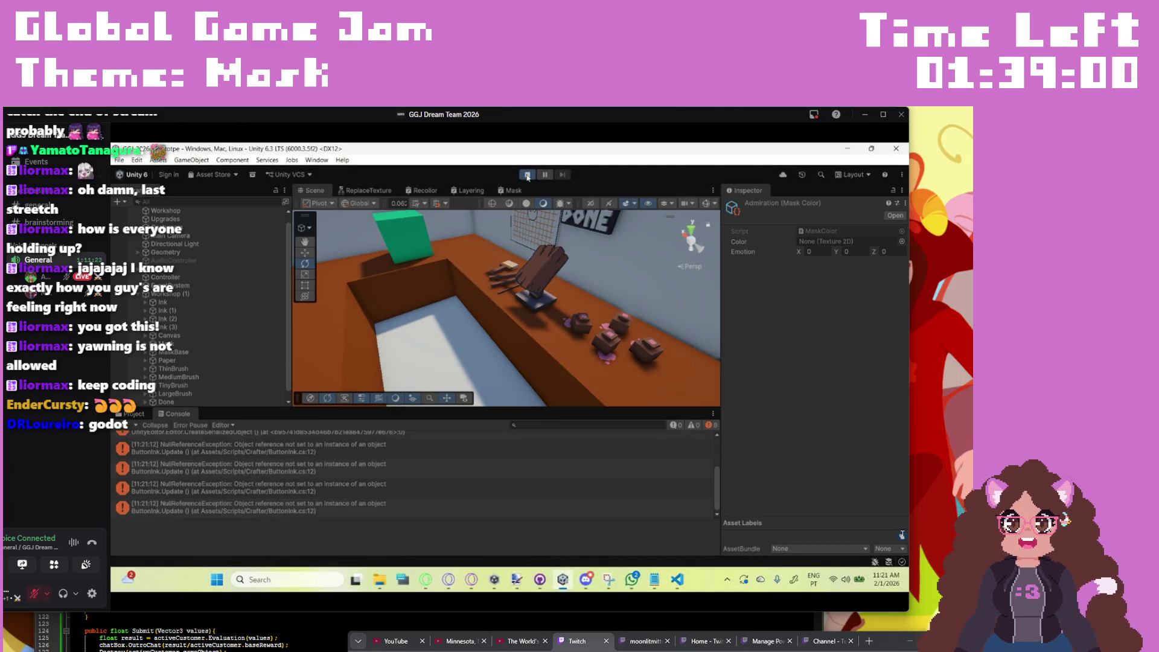
mouse_move(561, 394)
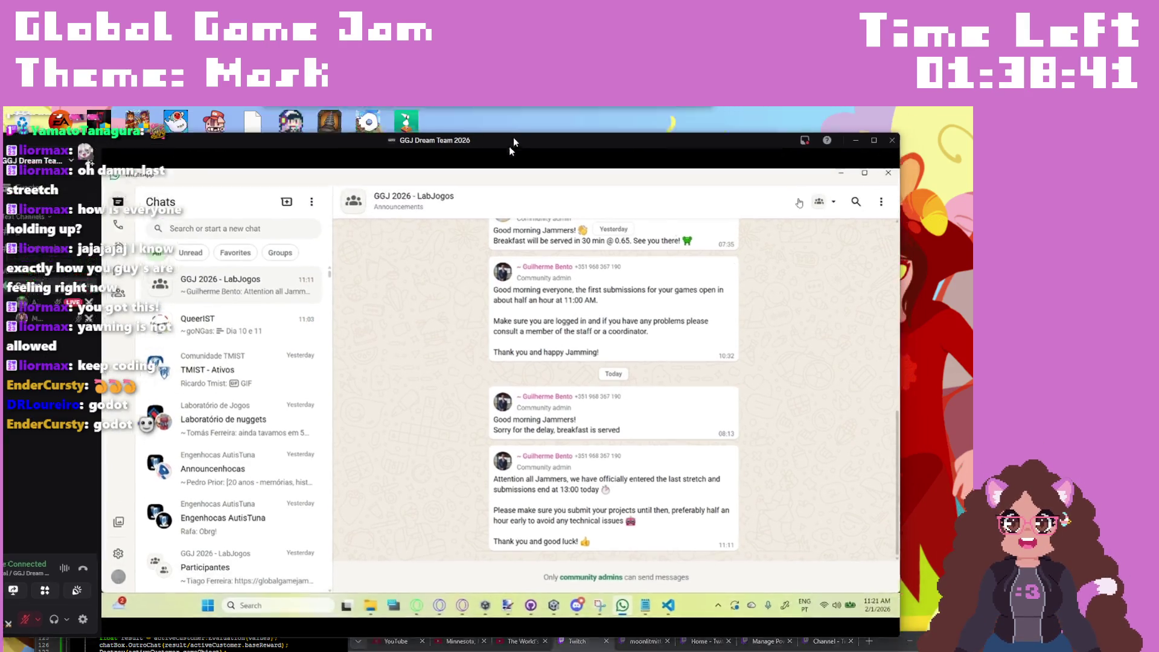
Step: Move the Discord call aside, bring Notepad++ forward, then switch to Unity's Victory scene
click(865, 114)
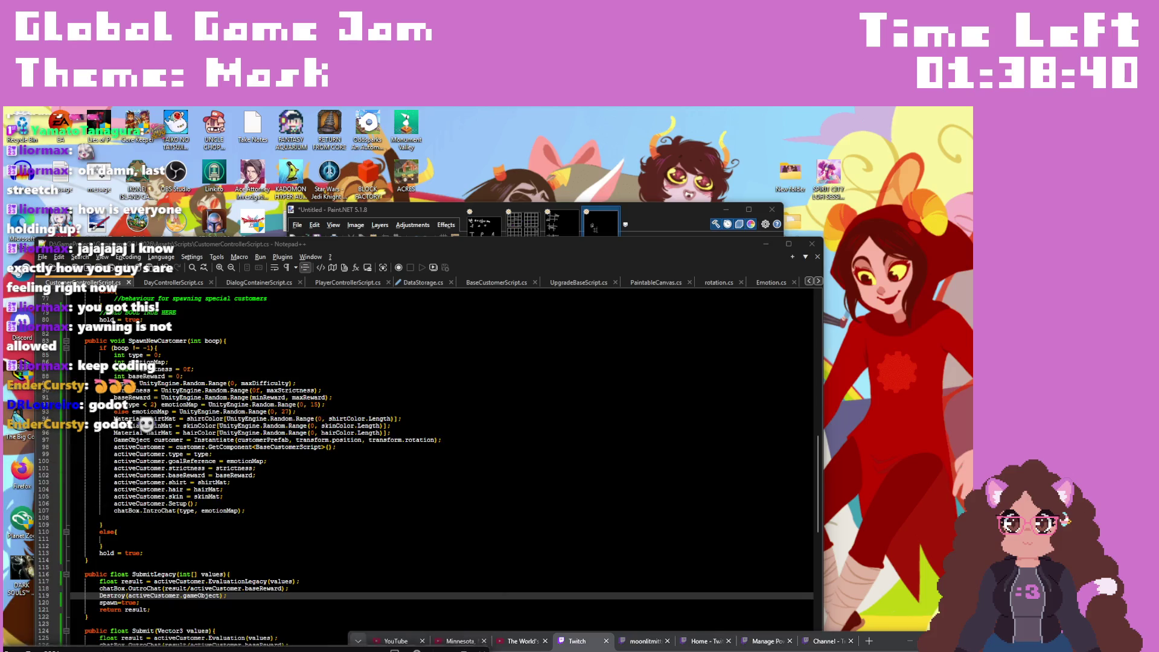
mouse_move(268, 338)
mouse_down()
mouse_move(286, 286)
mouse_move(200, 528)
mouse_up()
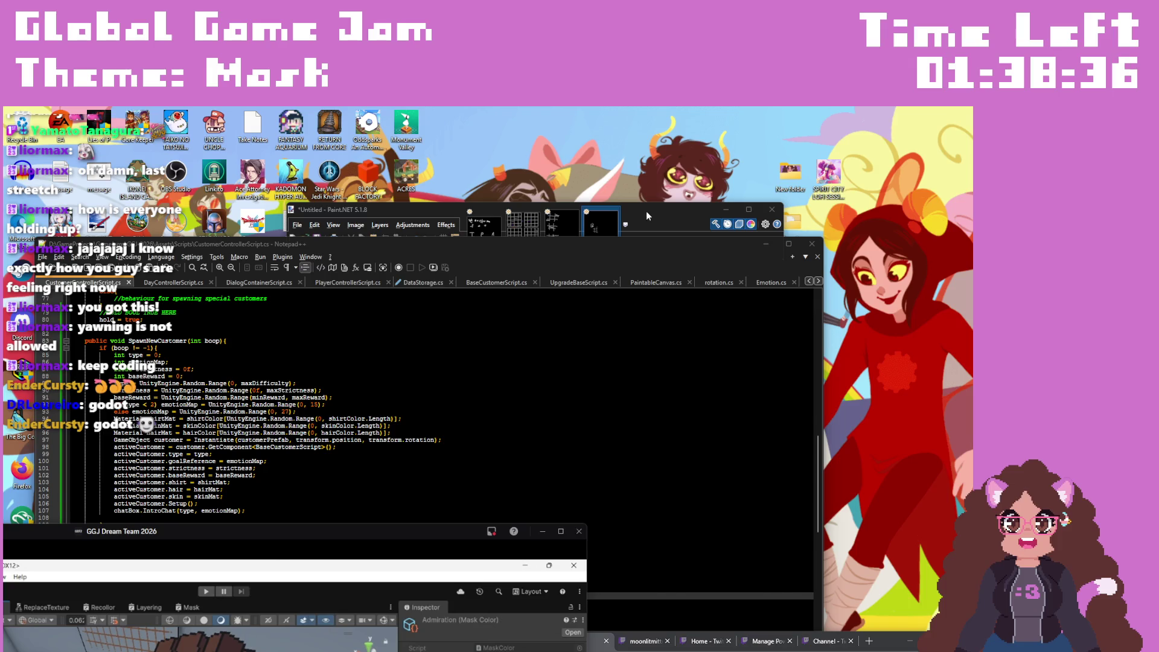
click(644, 212)
click(234, 242)
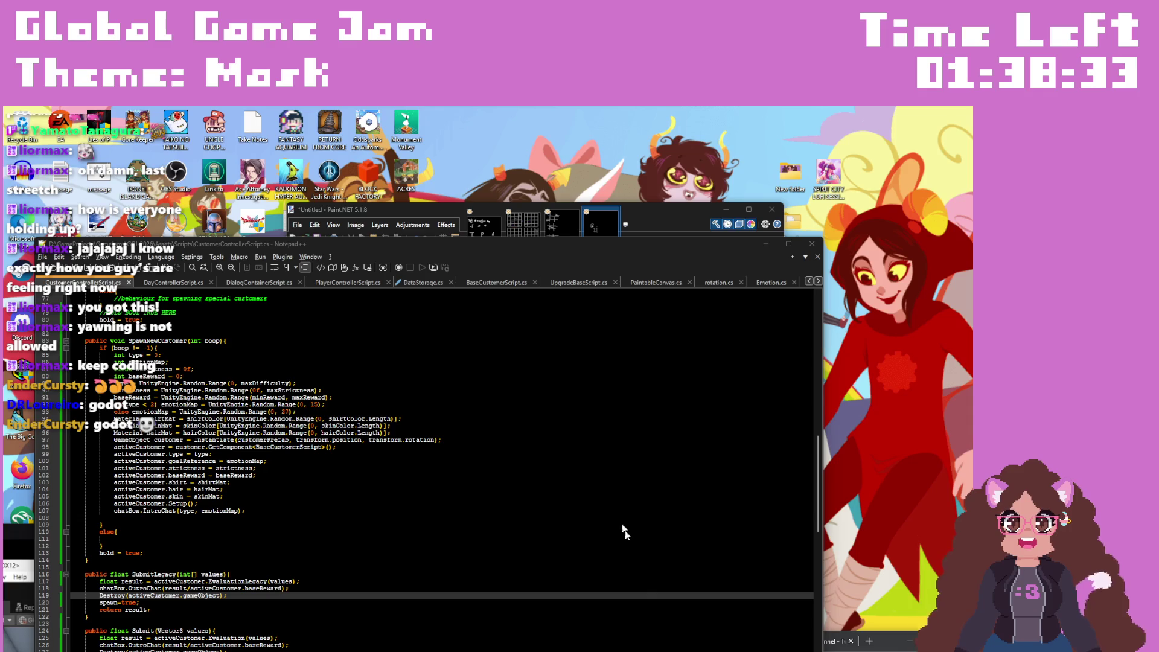
mouse_move(879, 644)
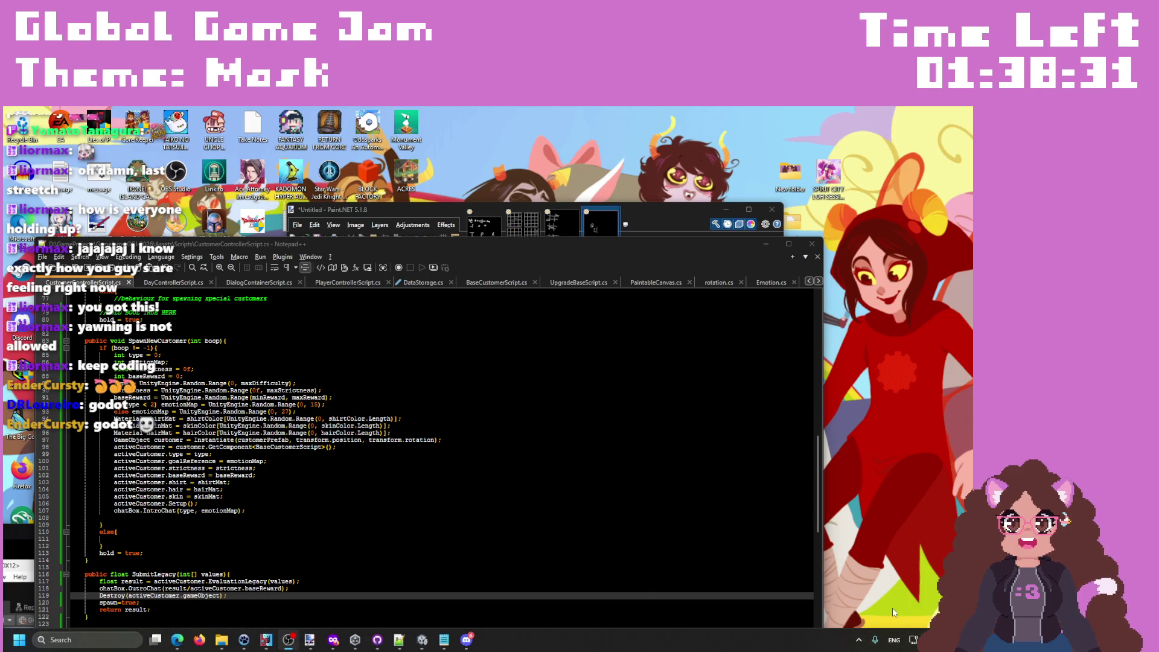
key(super)
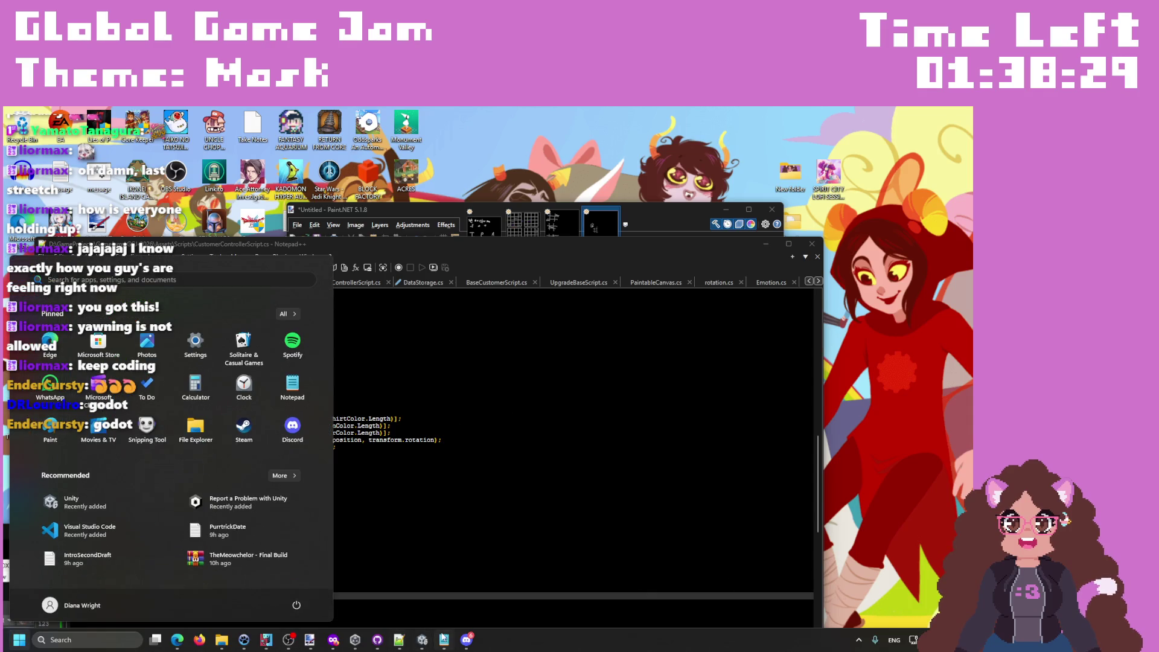
click(444, 639)
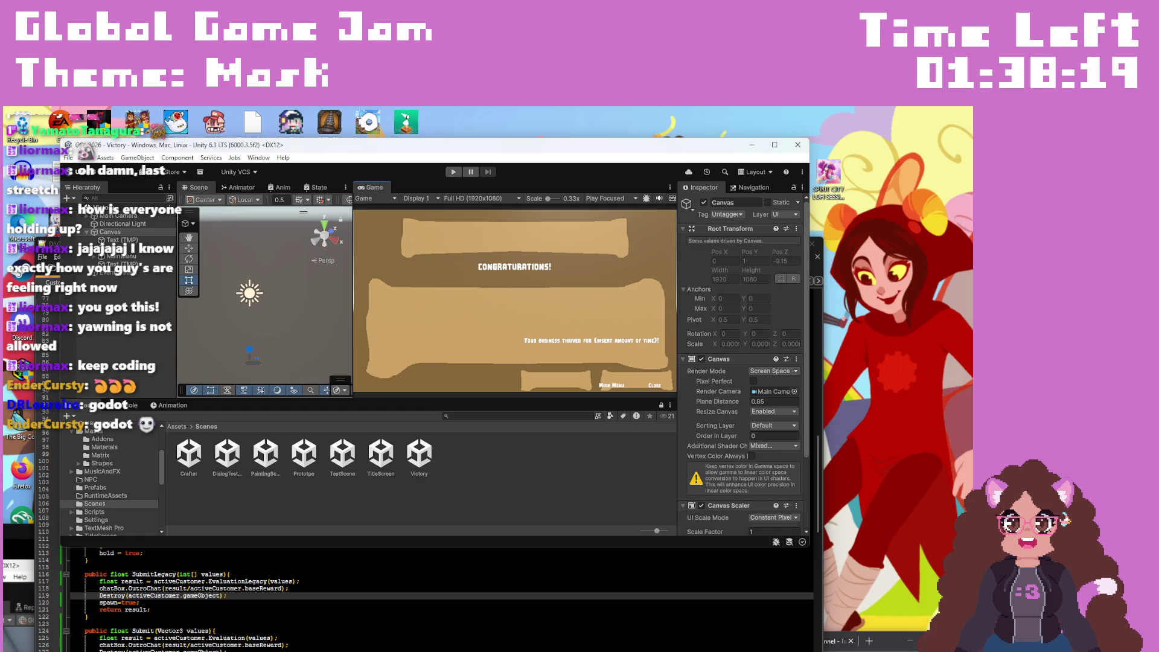
Step: Fetch origin for GGJ-2026 in GitHub Desktop, then bring the Discord call forward
mouse_move(500, 639)
click(378, 639)
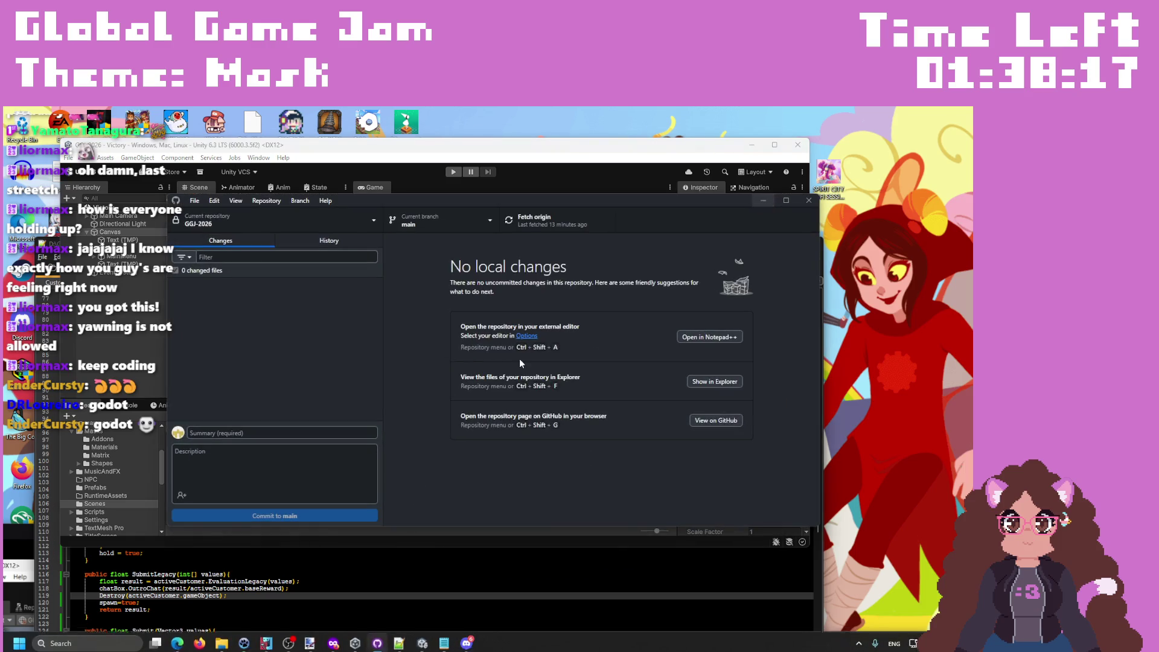
click(526, 224)
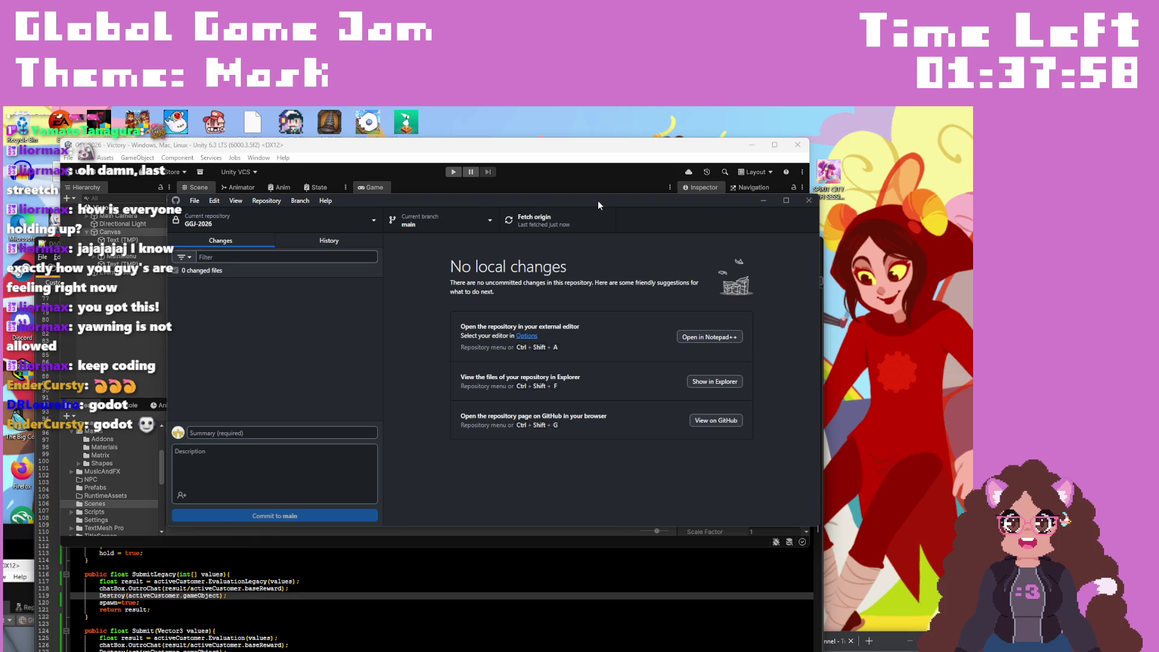
mouse_move(598, 201)
mouse_down()
mouse_move(581, 212)
mouse_move(575, 542)
mouse_up()
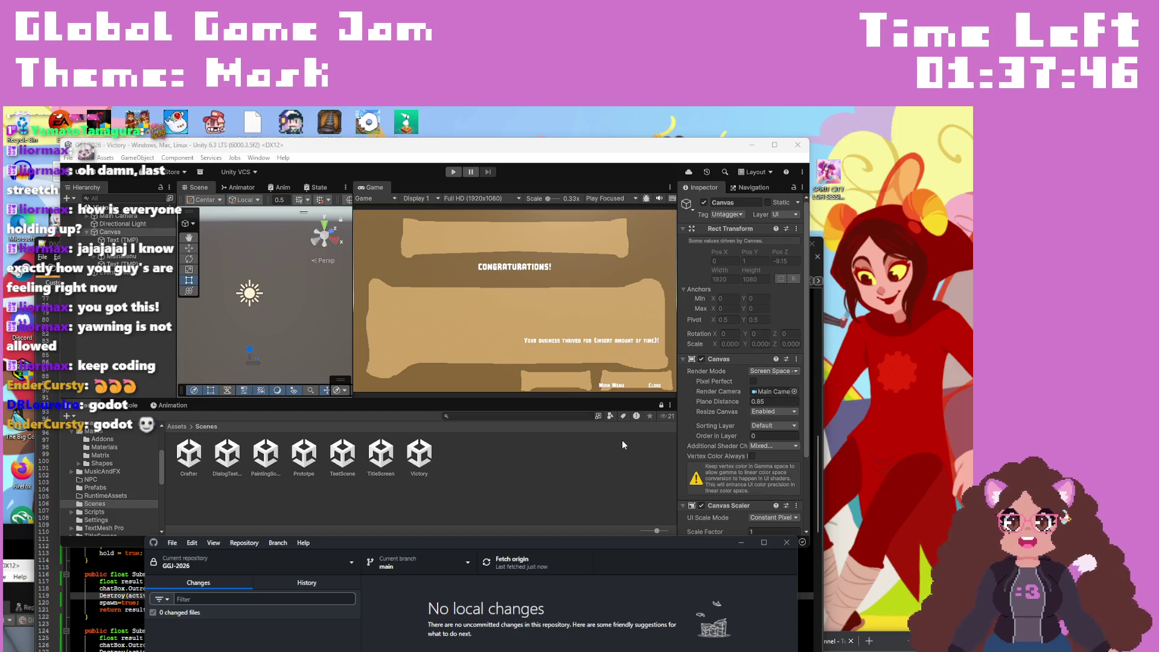
mouse_move(714, 647)
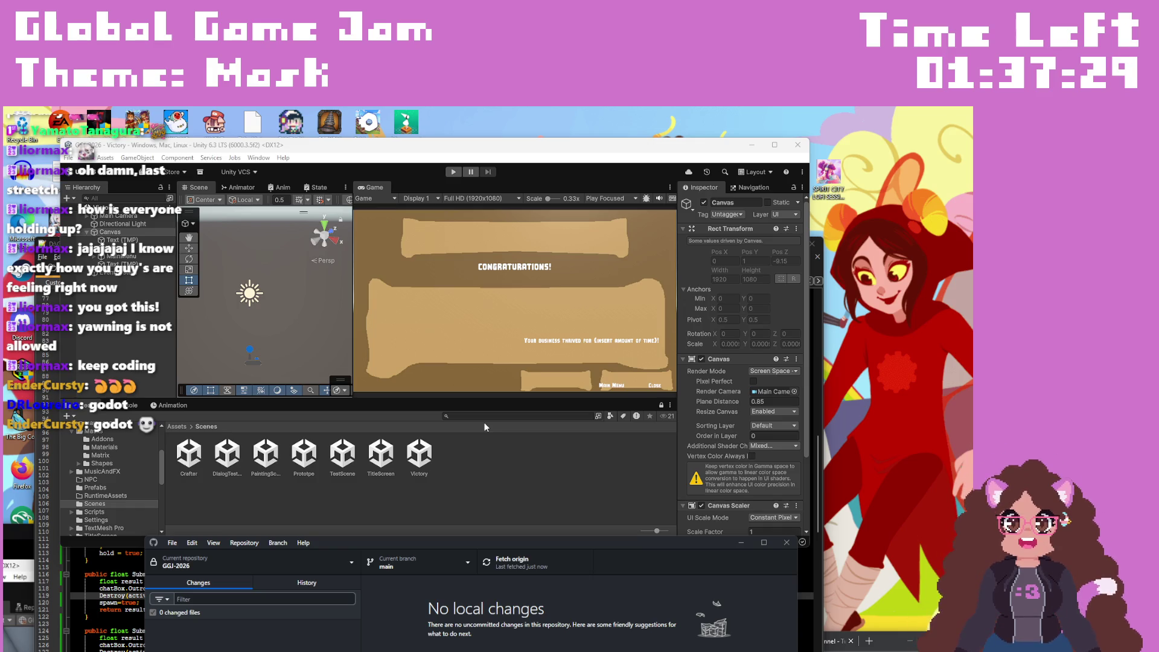
click(27, 540)
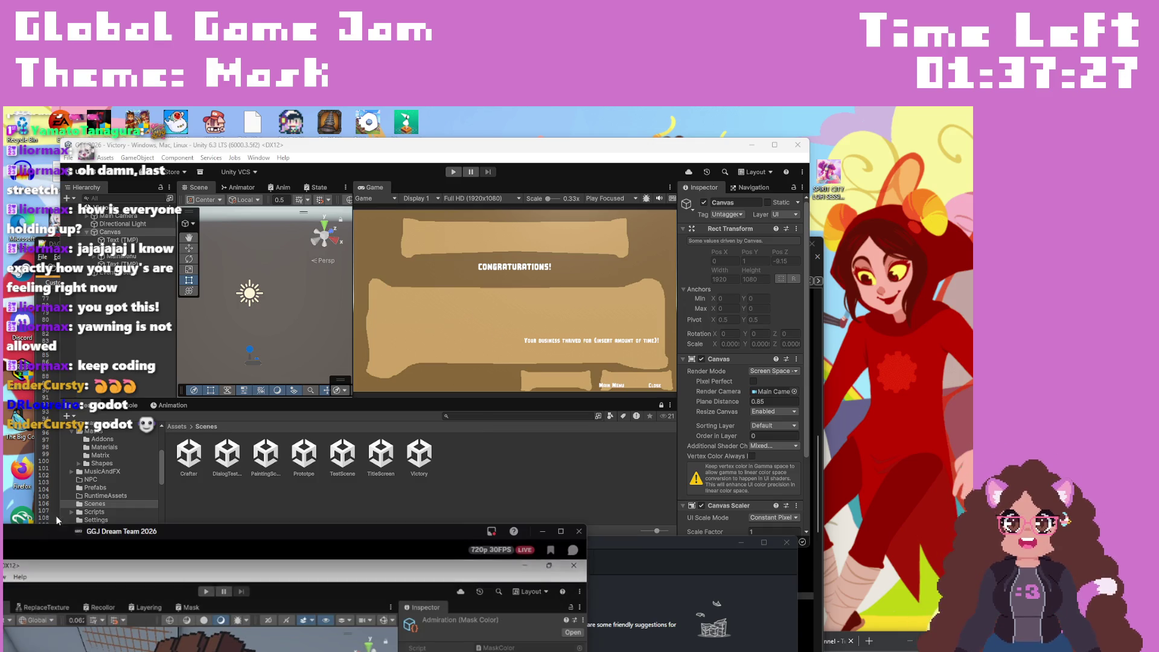
Step: Raise the Discord call to watch the teammate's shared play-test, then move it down-left to reveal Unity
mouse_move(78, 534)
mouse_down()
mouse_move(81, 474)
mouse_move(232, 126)
mouse_move(307, 108)
mouse_up()
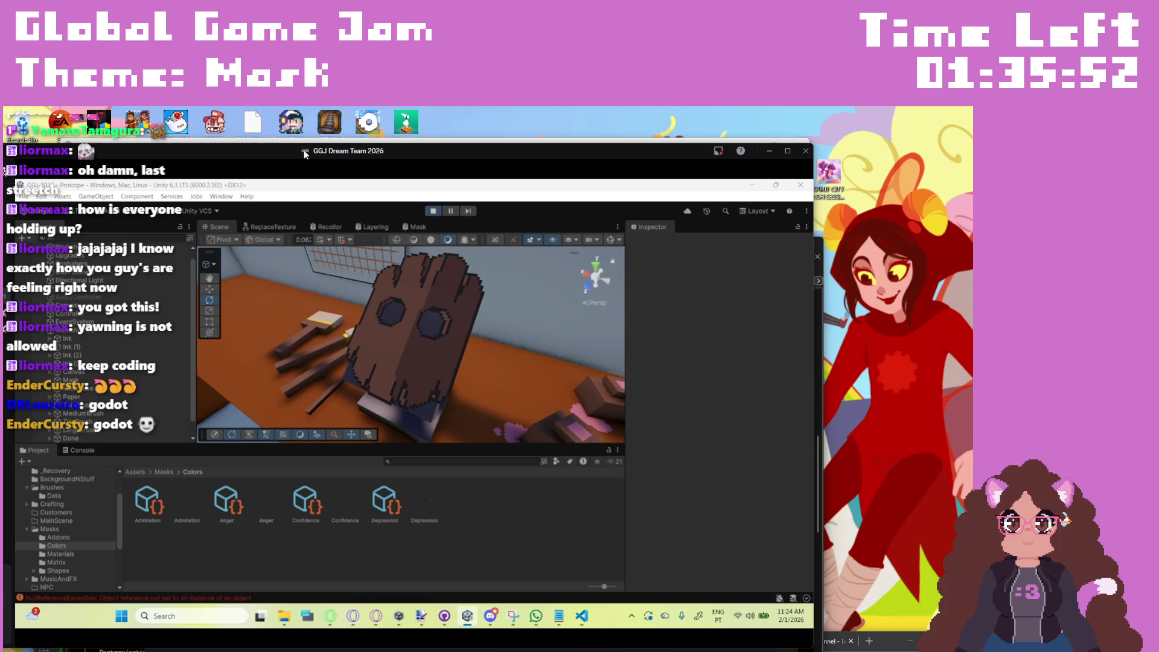
click(433, 211)
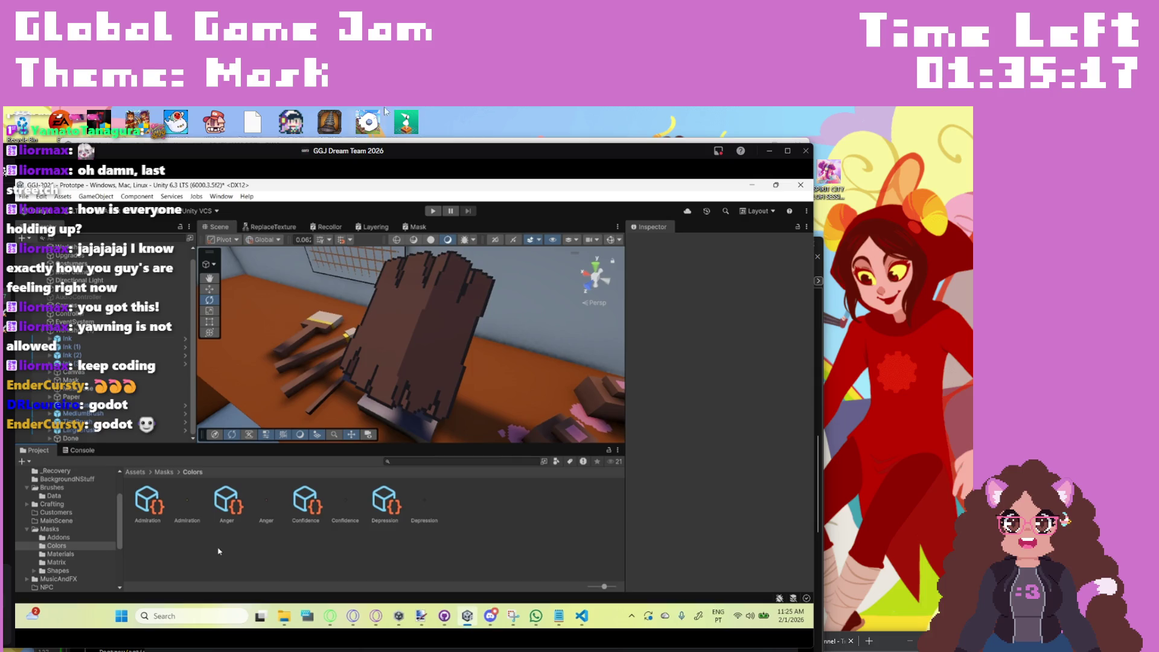
drag(474, 150, 268, 426)
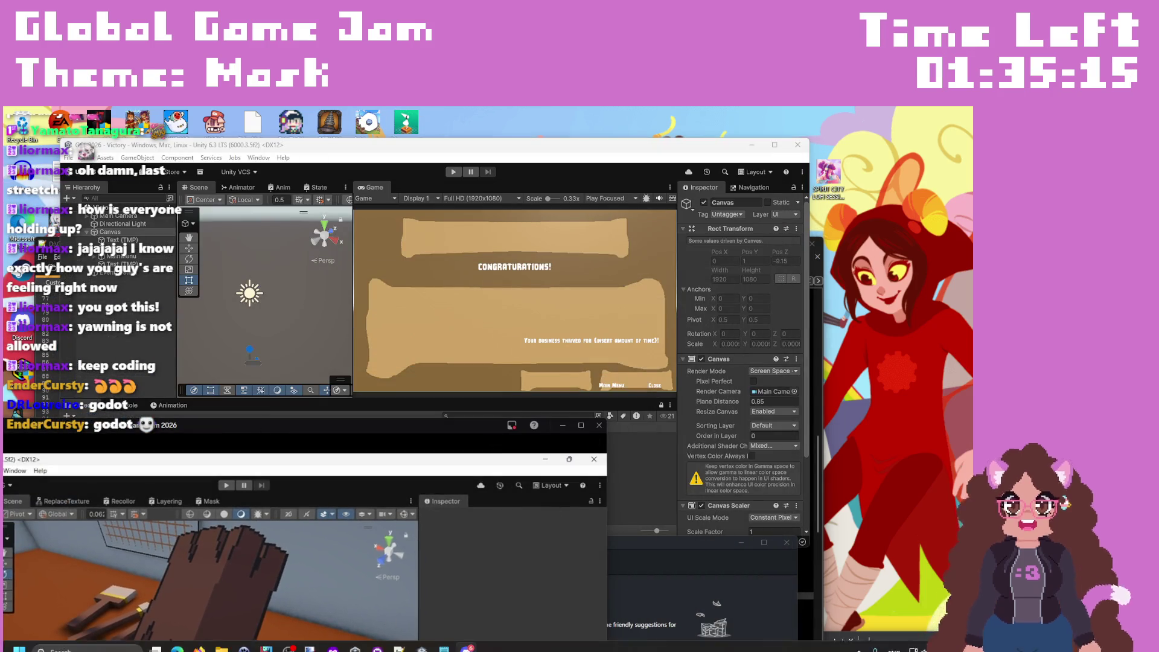
Step: Pull the latest commits from origin in GitHub Desktop and accept Unity's reload of modified files
click(375, 641)
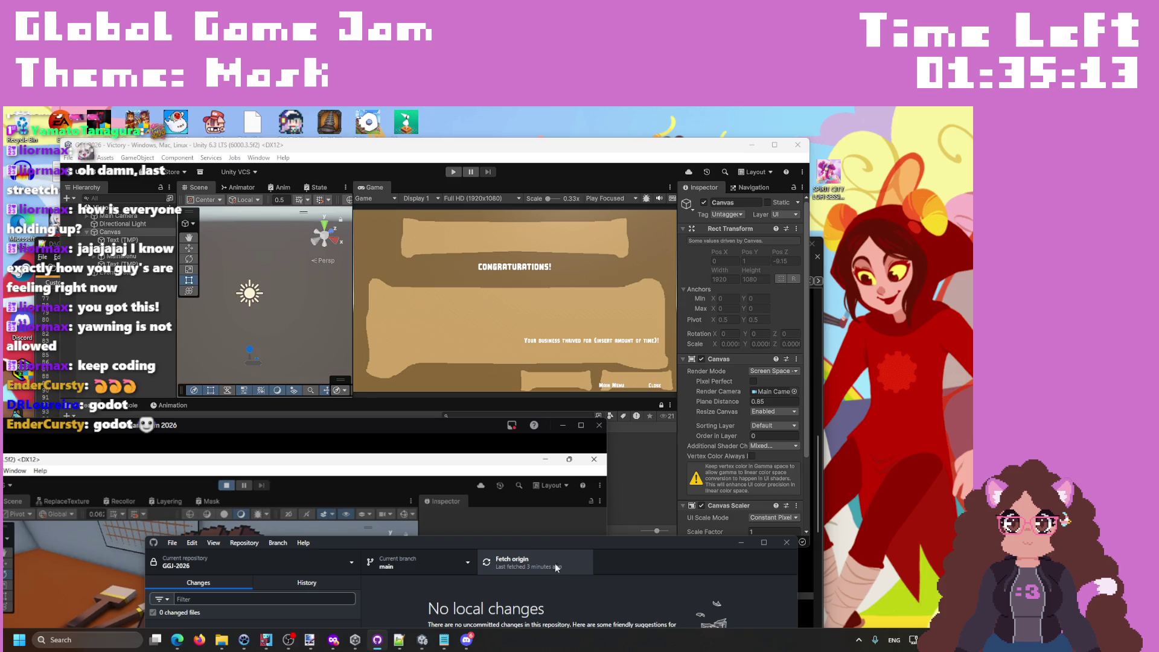
mouse_move(617, 547)
mouse_down()
mouse_move(632, 350)
mouse_move(572, 230)
mouse_up()
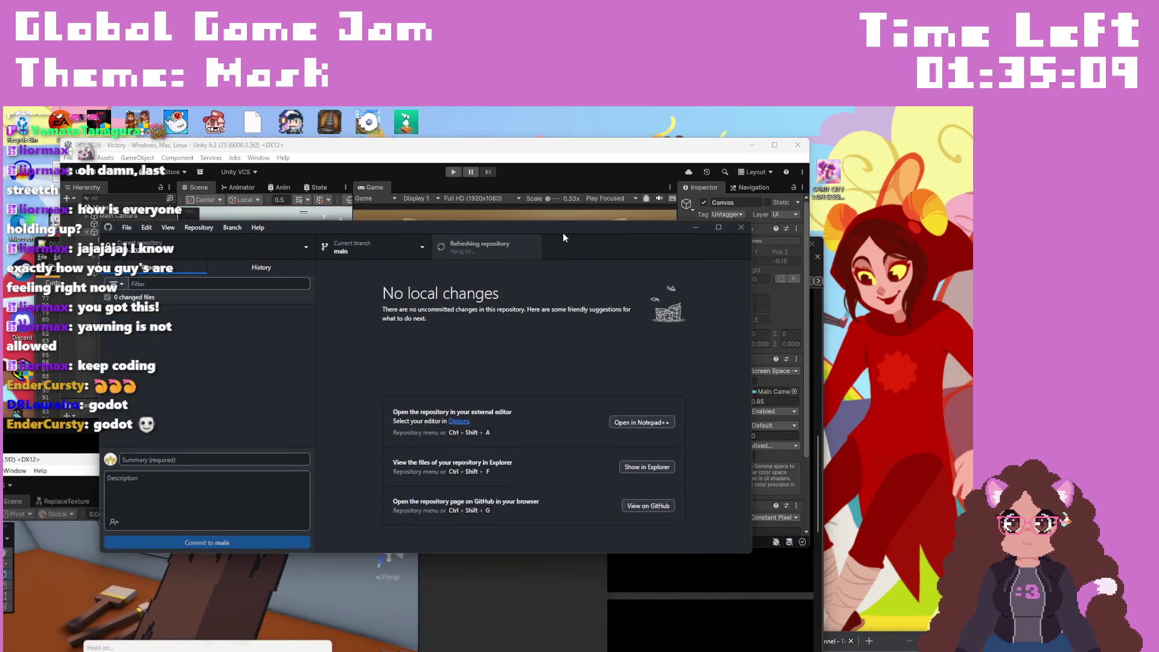
click(489, 252)
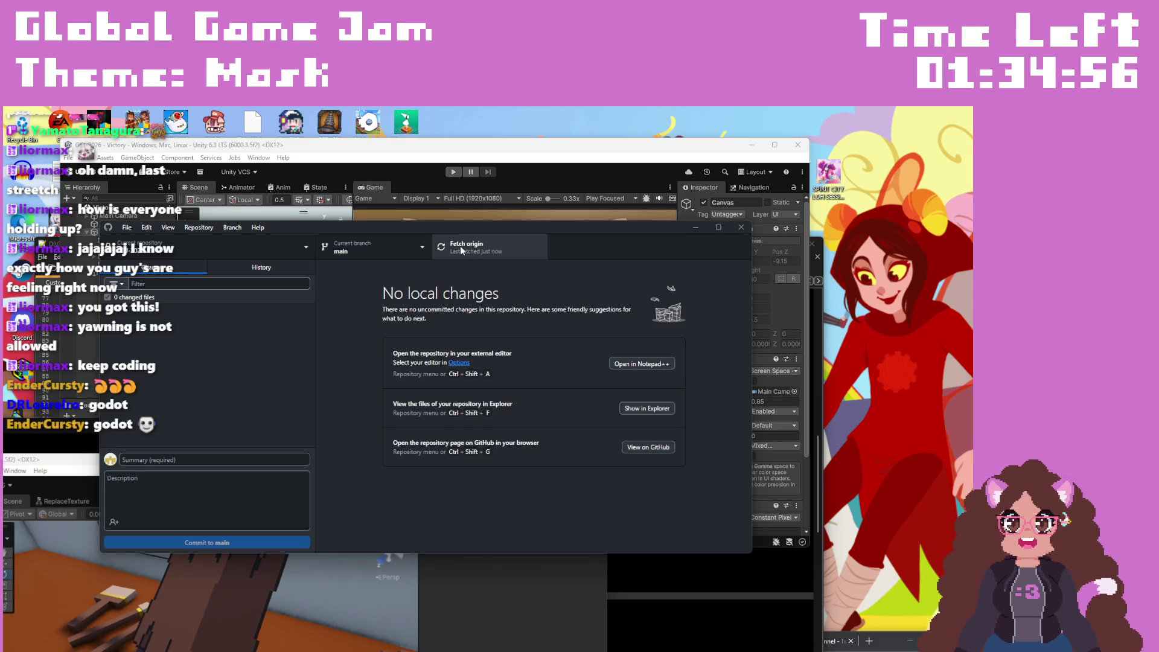
click(559, 152)
click(454, 381)
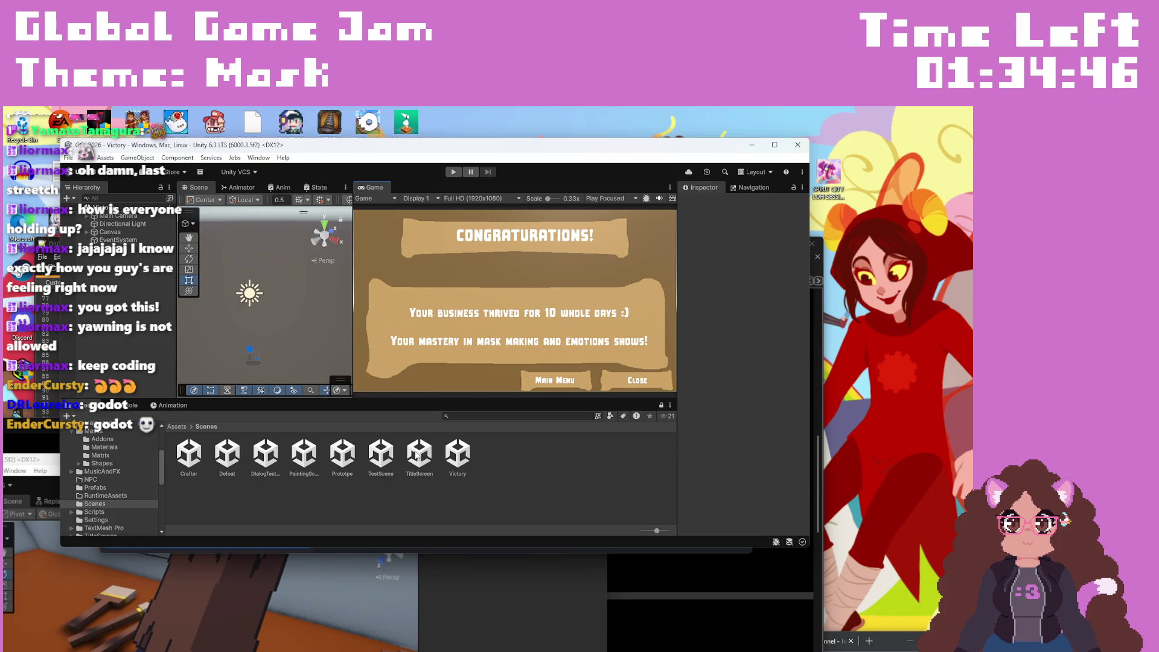
Step: Open the pulled Defeat scene with its YOU LOST! screen, then bring CustomerControllerScript forward in Notepad++
double_click(233, 460)
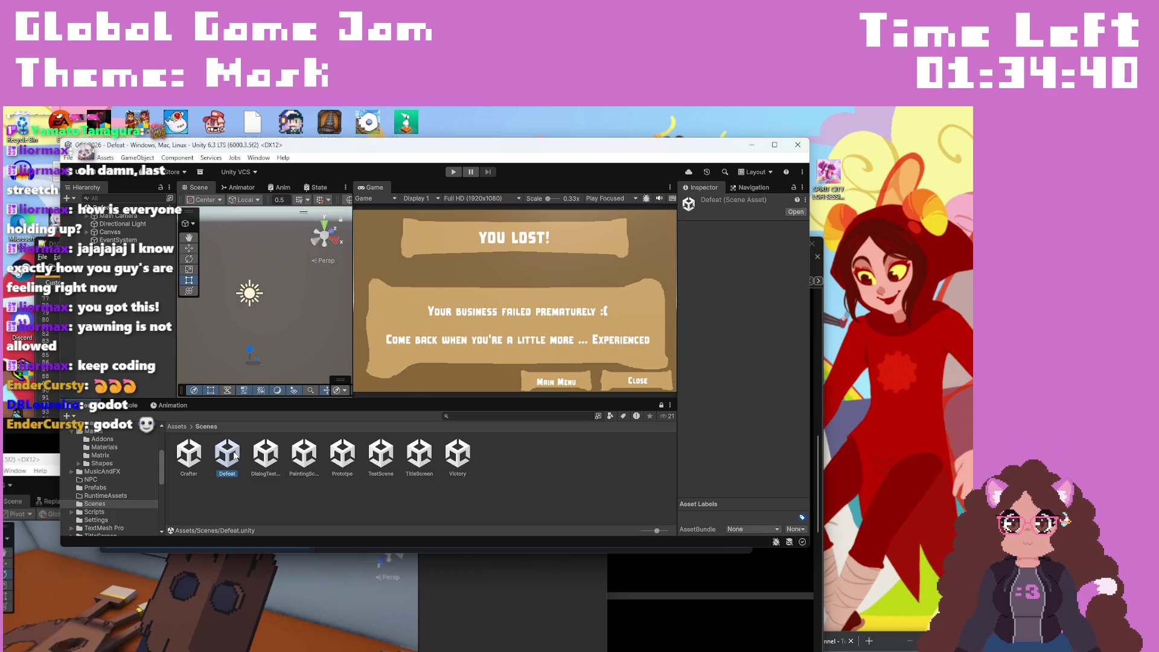
click(556, 649)
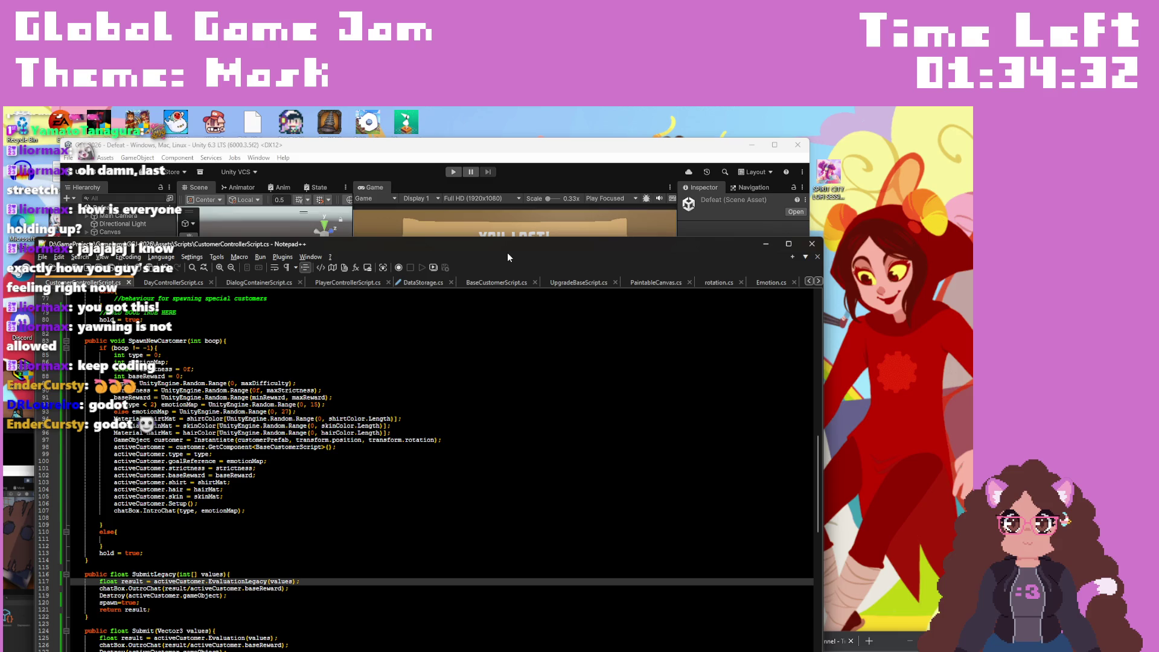
mouse_move(501, 250)
mouse_down()
mouse_move(520, 161)
mouse_move(503, 161)
mouse_up()
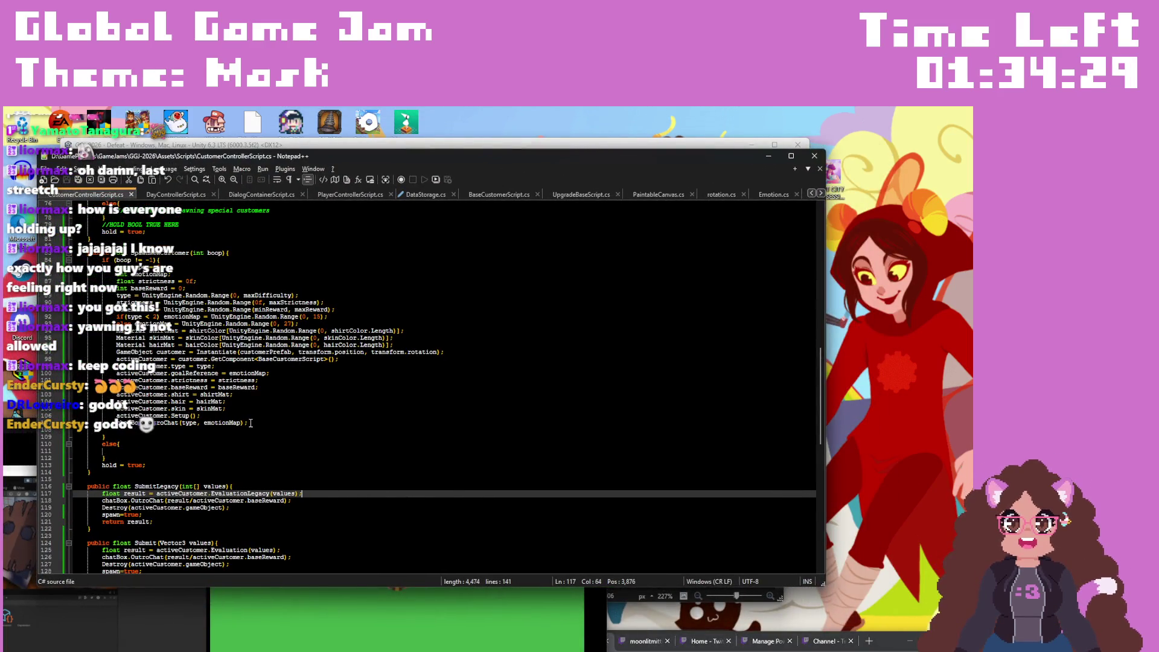
Step: Select the 'You Lose' Debug.Log on line 62 of DayControllerScript's EndDay, then return to Unity
scroll(332, 395, down, 8)
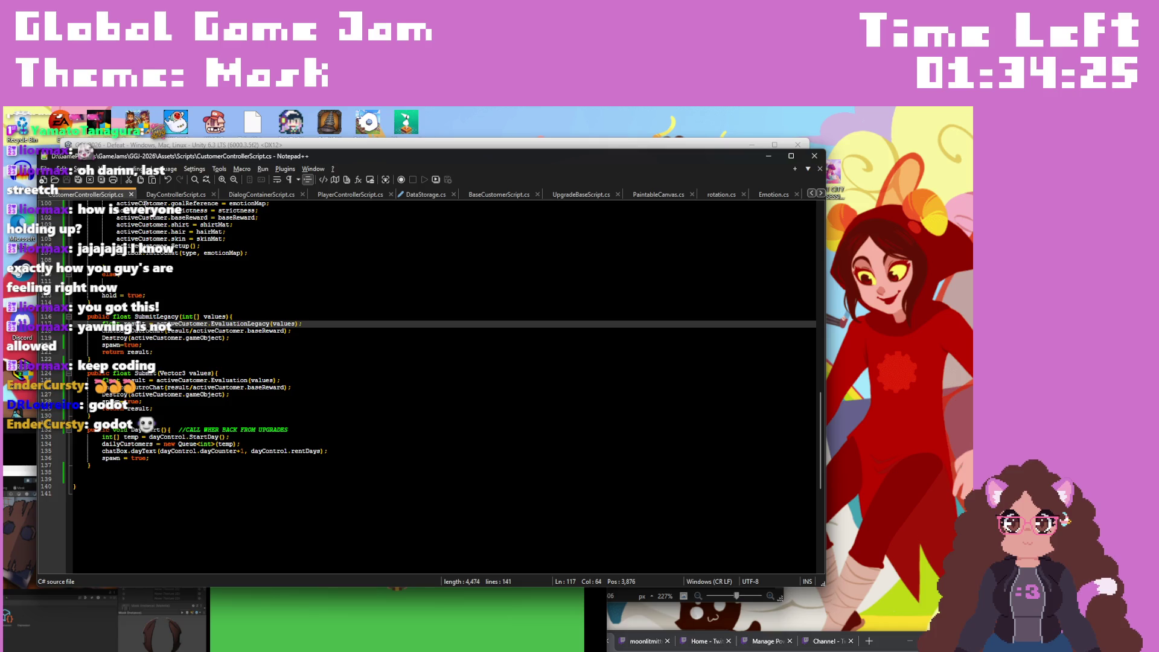
key(ctrl+Tab)
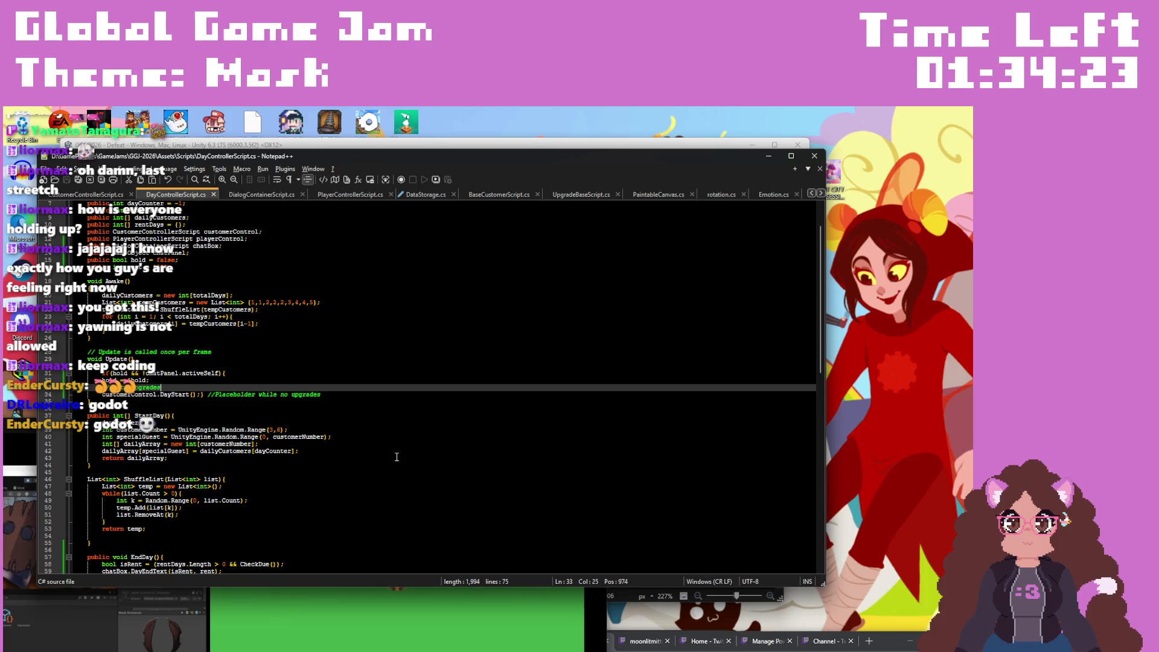
scroll(397, 457, down, 4)
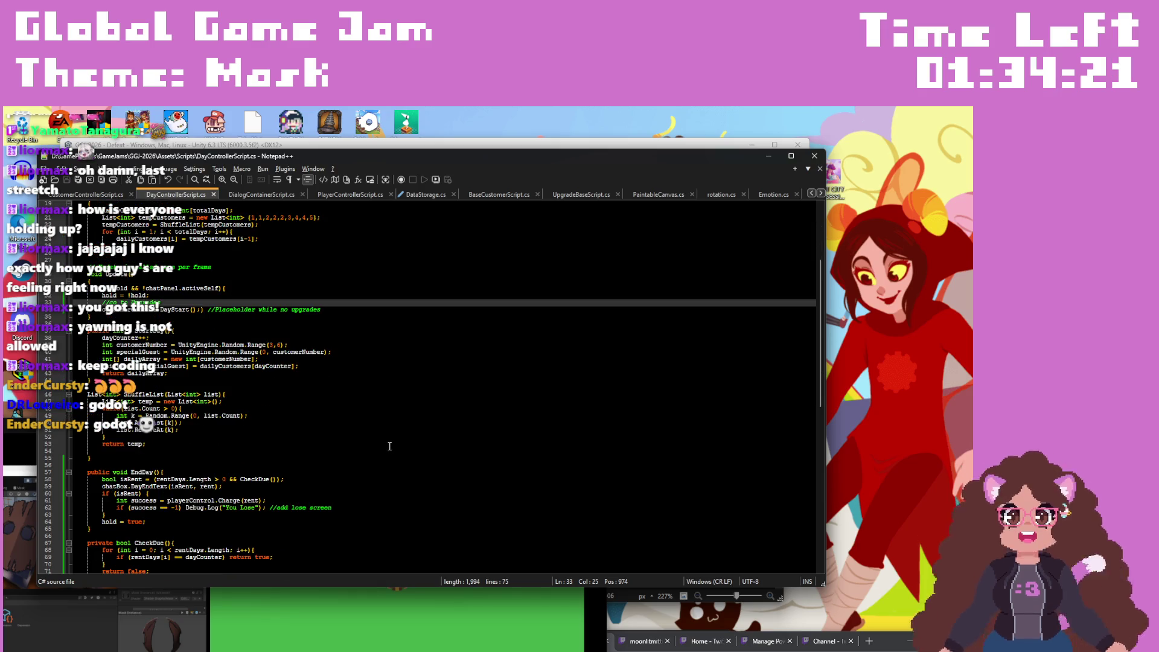
scroll(87, 440, down, 3)
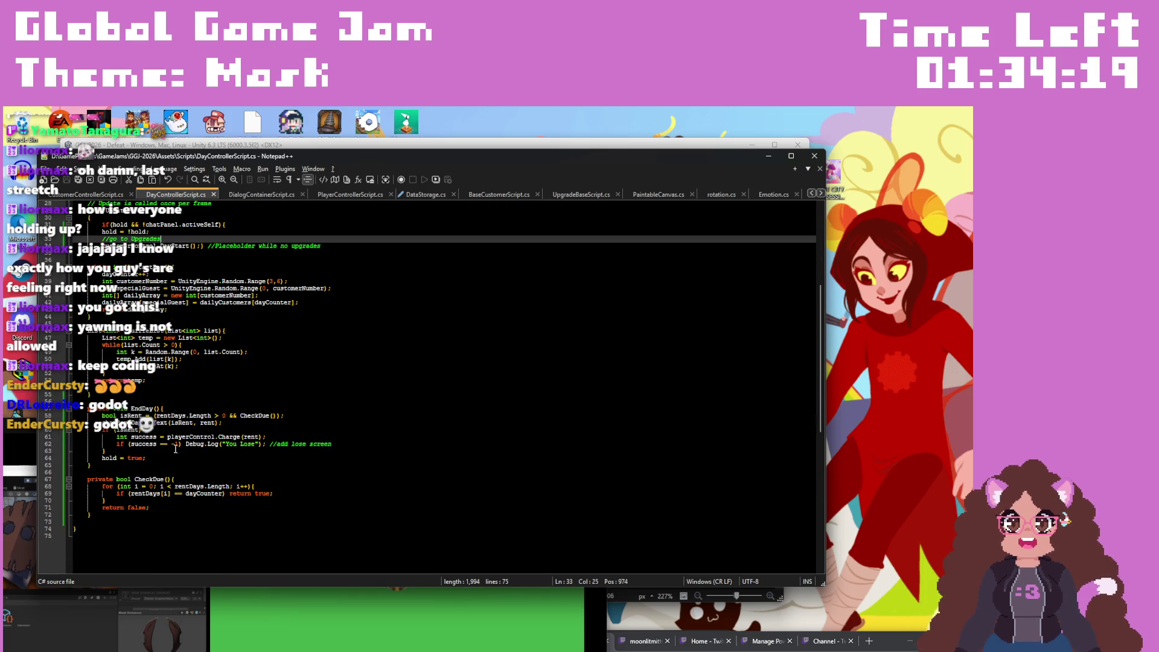
drag(187, 444, 401, 445)
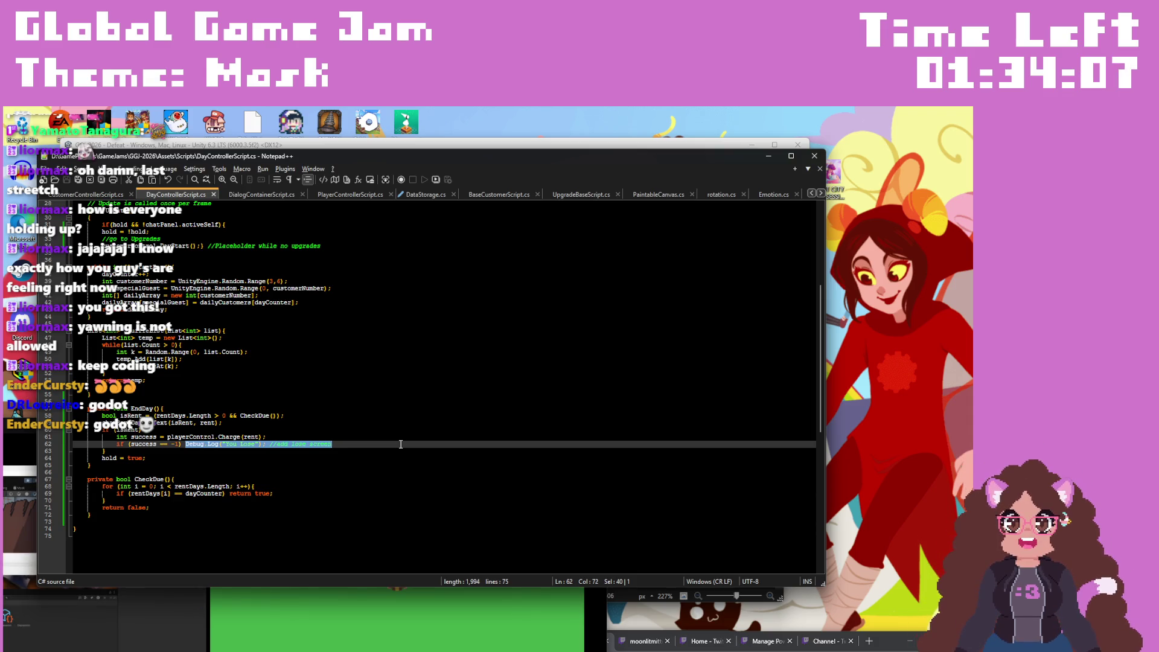
click(423, 640)
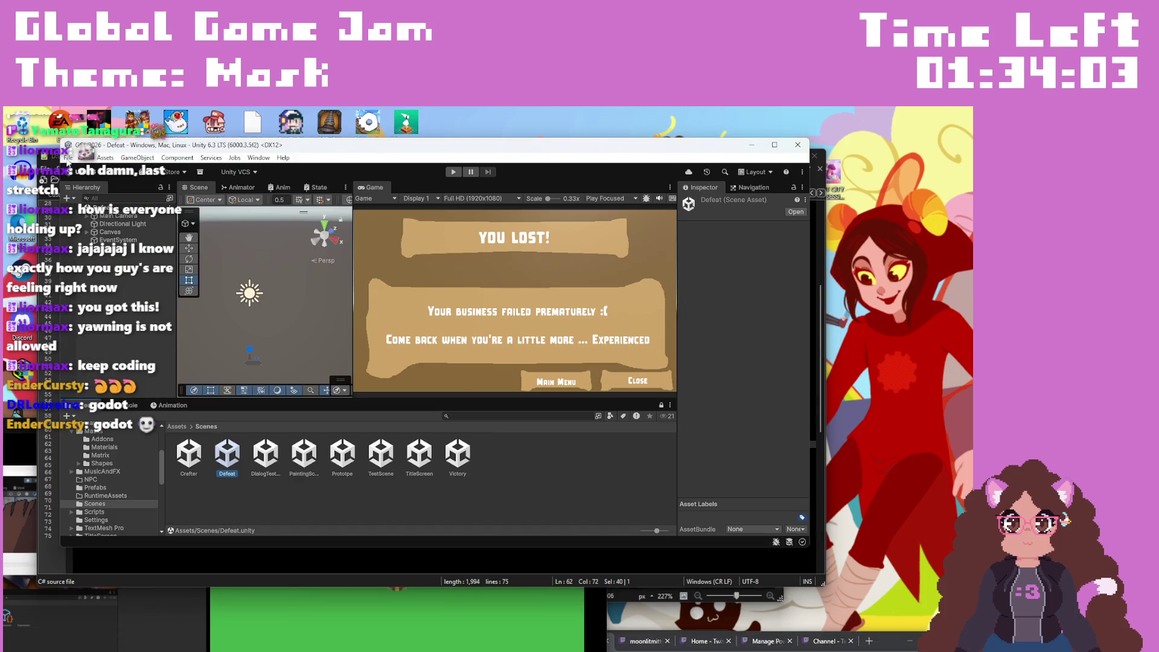
Step: Add Defeat and Victory to the Build Profiles scene list at indices 2 and 3, after TitleScreen and Prototpe
click(69, 157)
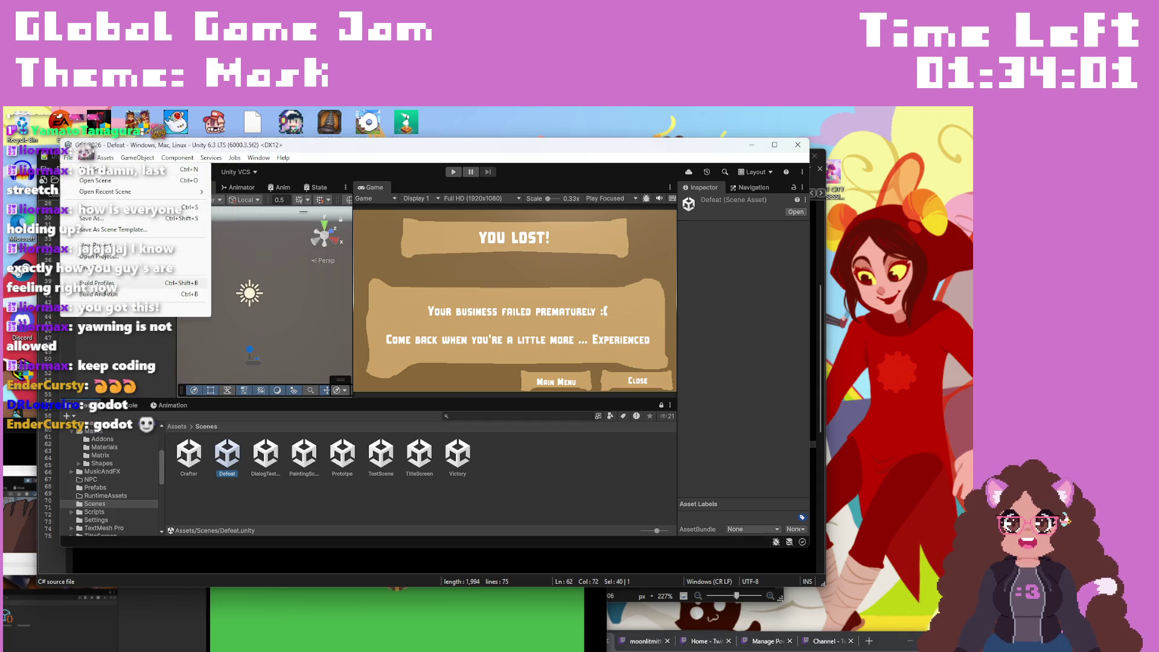
click(97, 283)
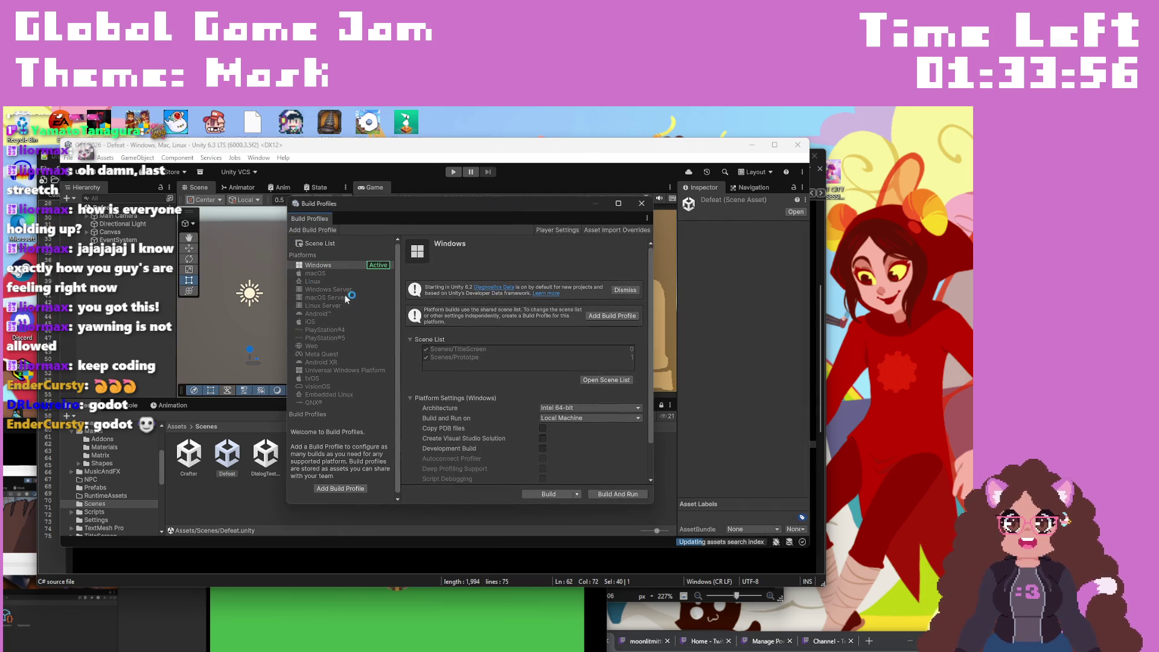
scroll(503, 359, down, 1)
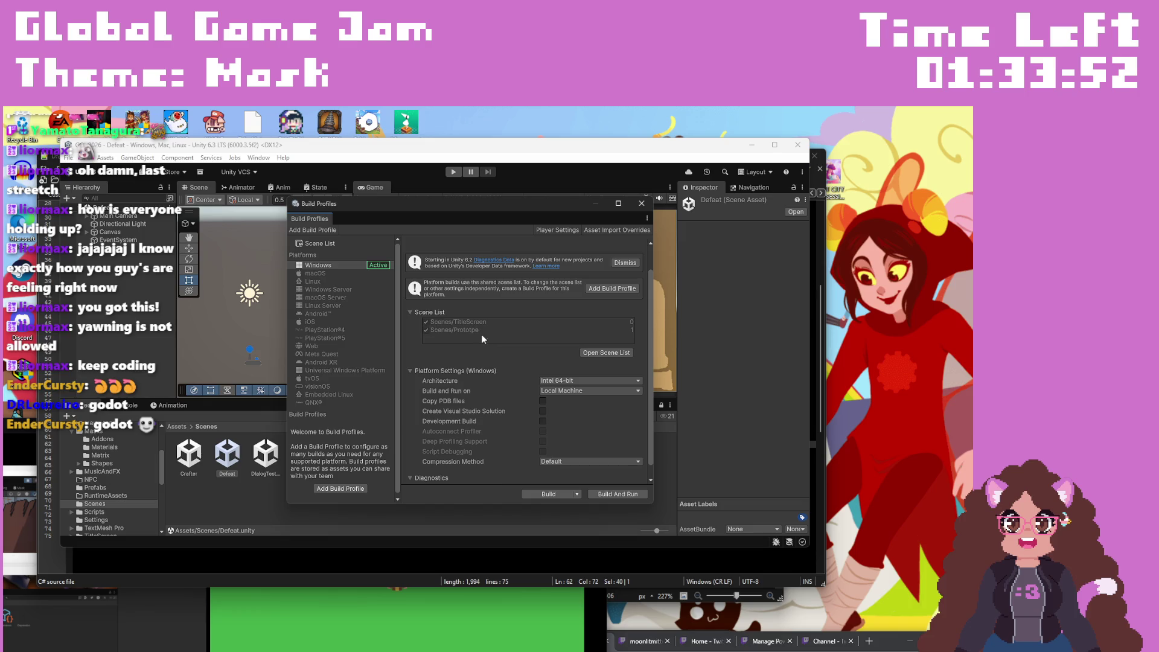
click(585, 353)
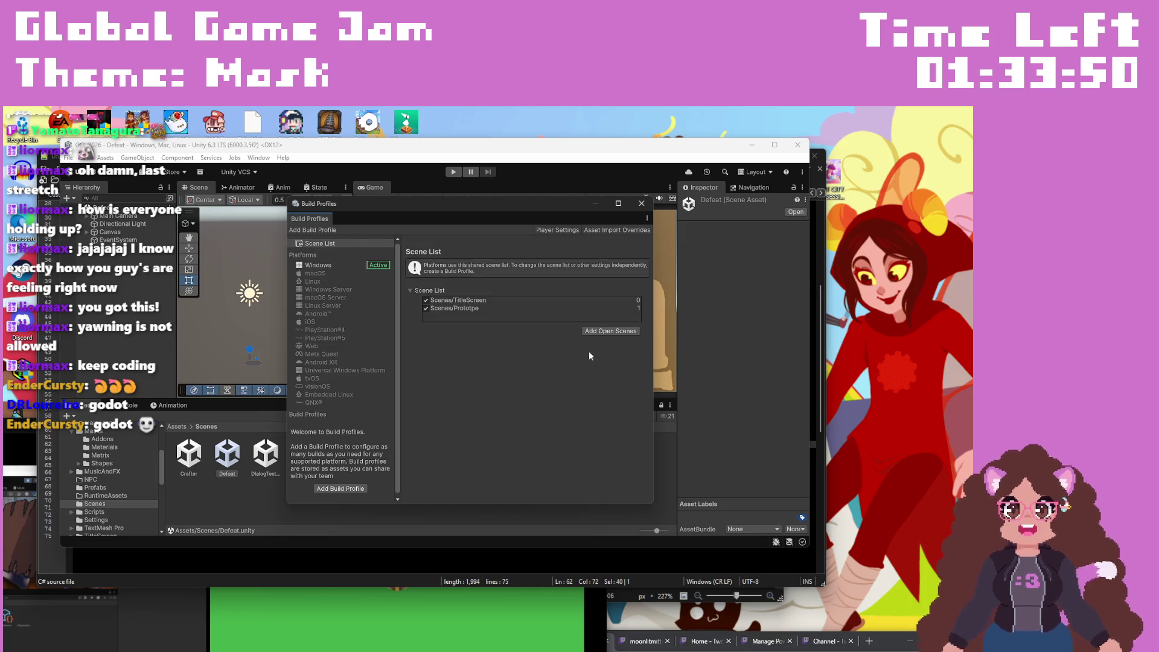
mouse_move(557, 205)
mouse_down()
mouse_move(760, 136)
mouse_move(648, 142)
mouse_up()
mouse_move(228, 456)
mouse_down()
mouse_move(590, 261)
mouse_move(576, 257)
mouse_up()
drag(463, 466, 581, 260)
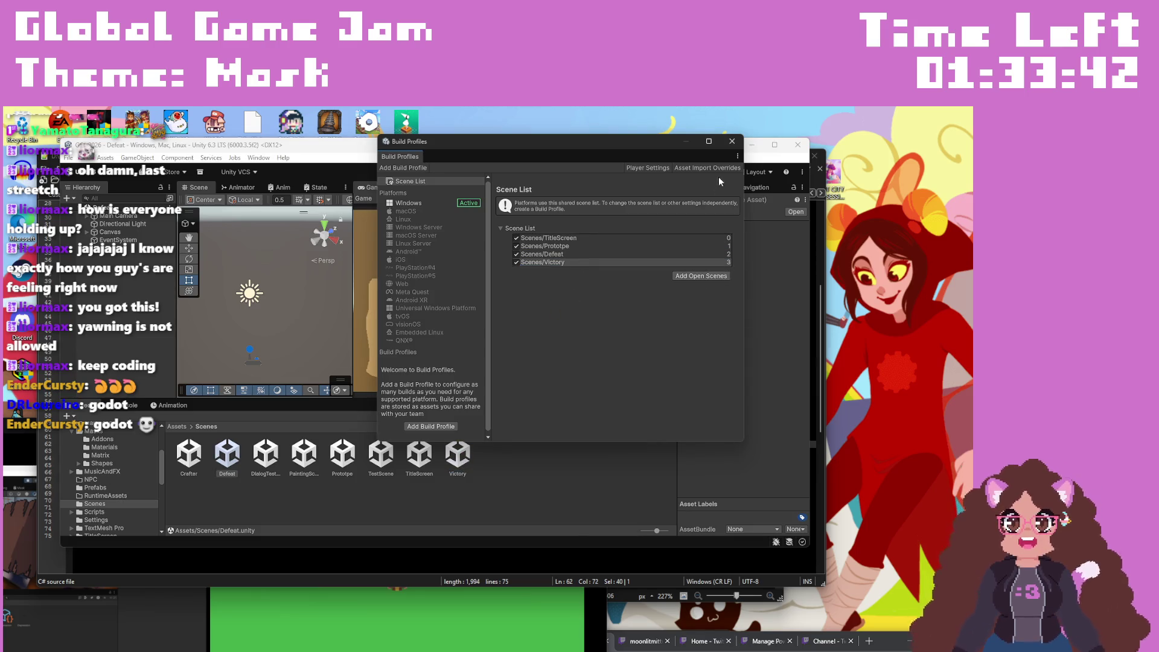
click(731, 141)
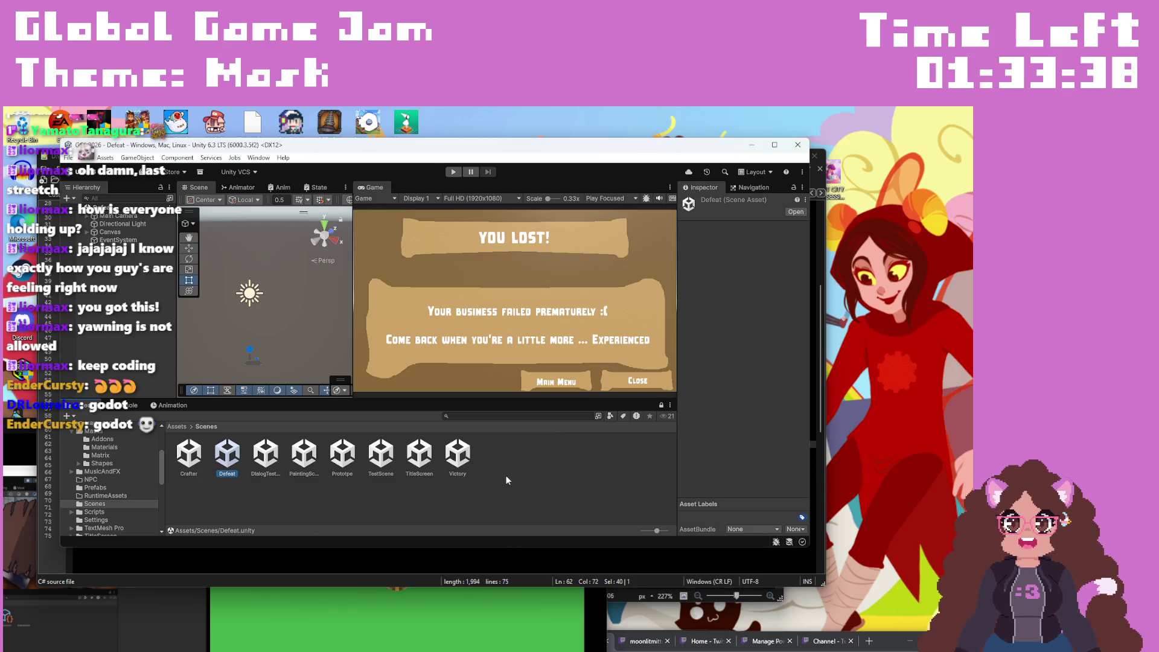
Step: Replace the 'You Lose' Debug.Log call in EndDay with SceneManager
click(313, 565)
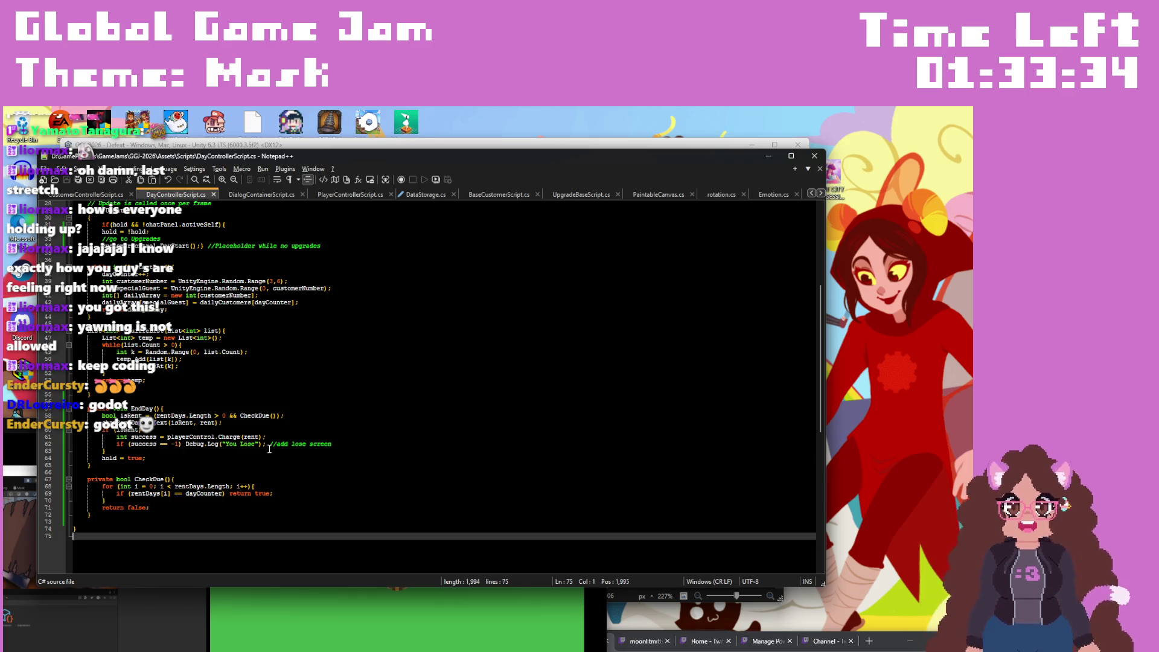
click(275, 451)
drag(185, 444, 423, 441)
text(SceneM)
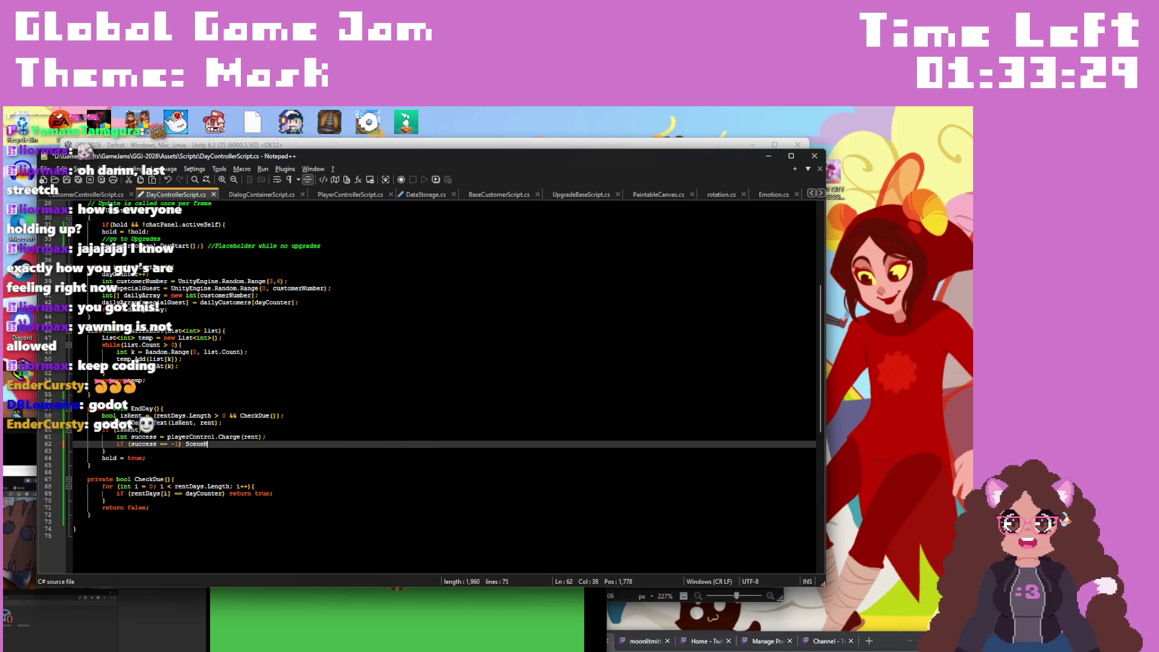
text(anager)
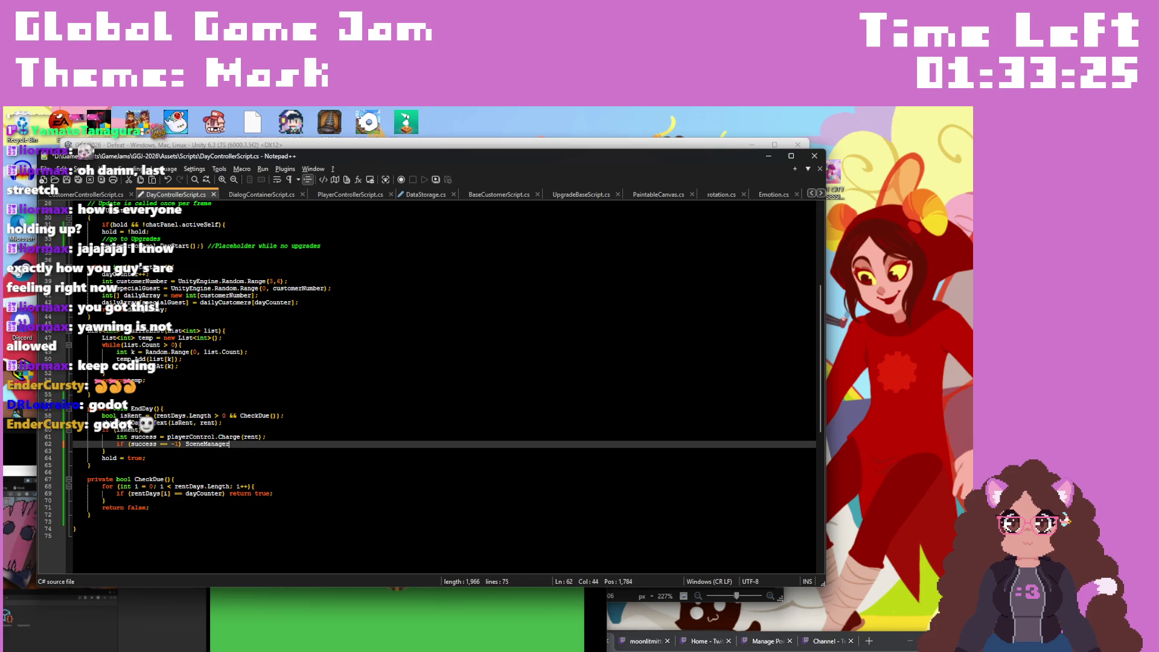
Step: Add a using UnityEngine.SceneManagement directive below using UnityEngine at the top of the file
scroll(145, 242, up, 9)
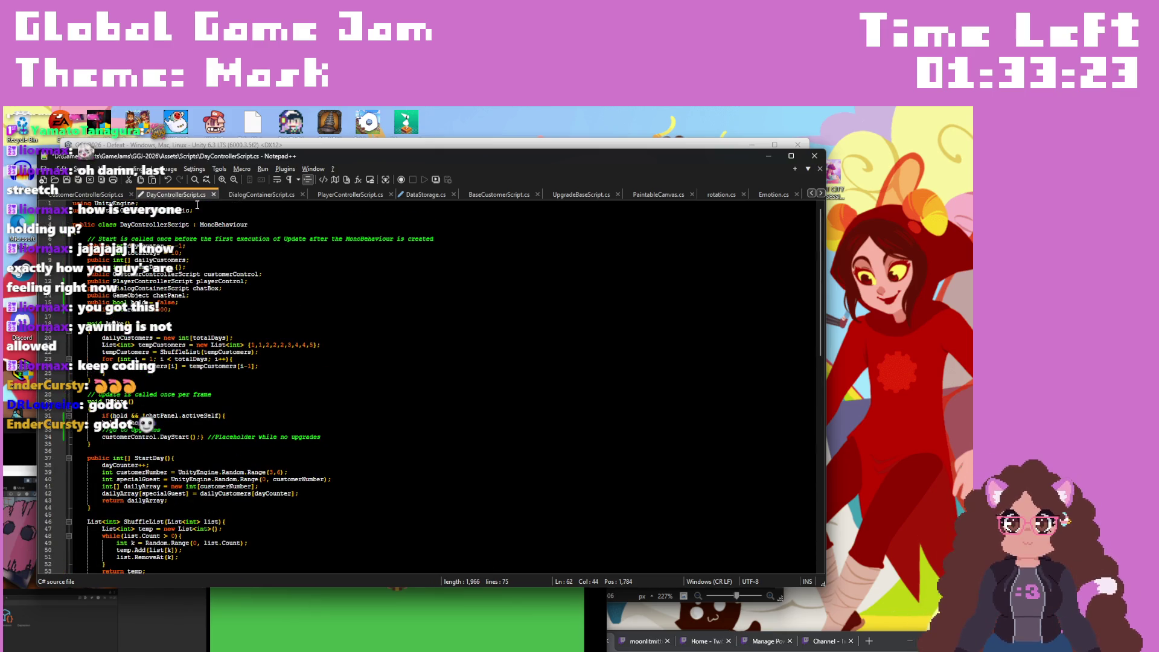
click(196, 204)
key(Return)
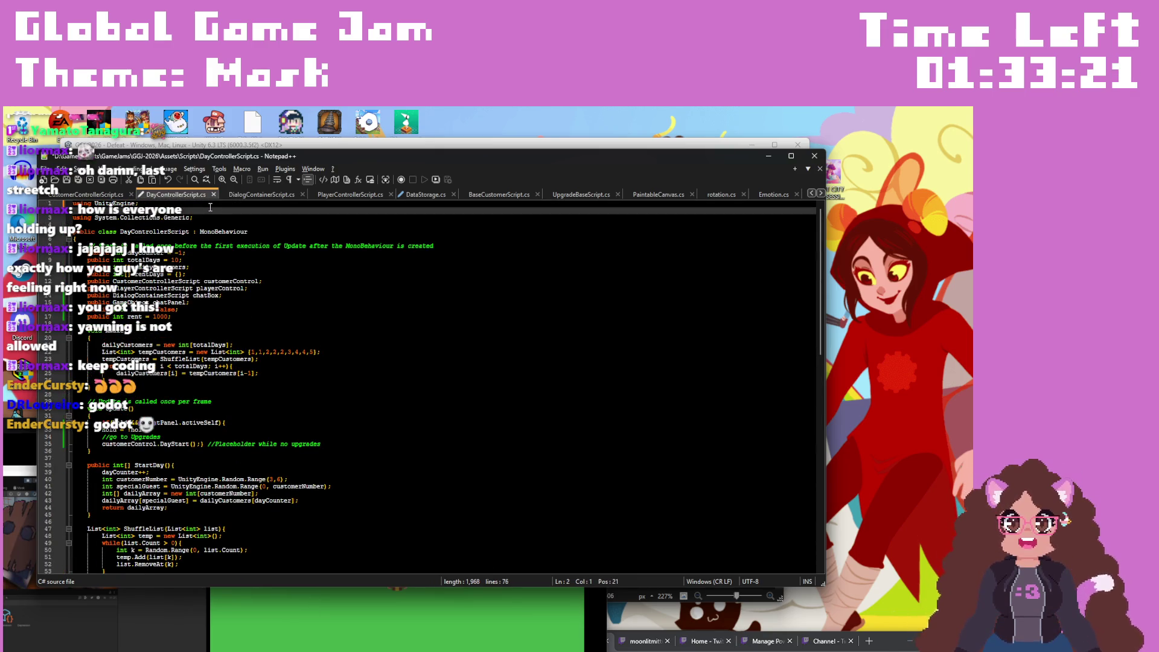
text(us)
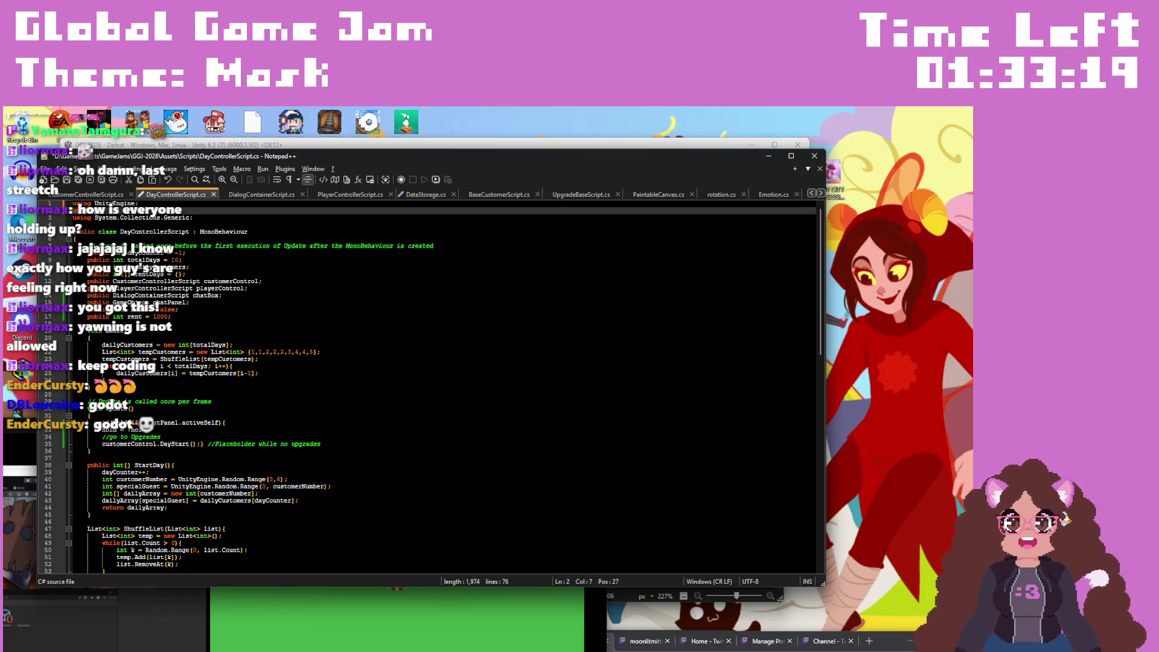
text( Scene)
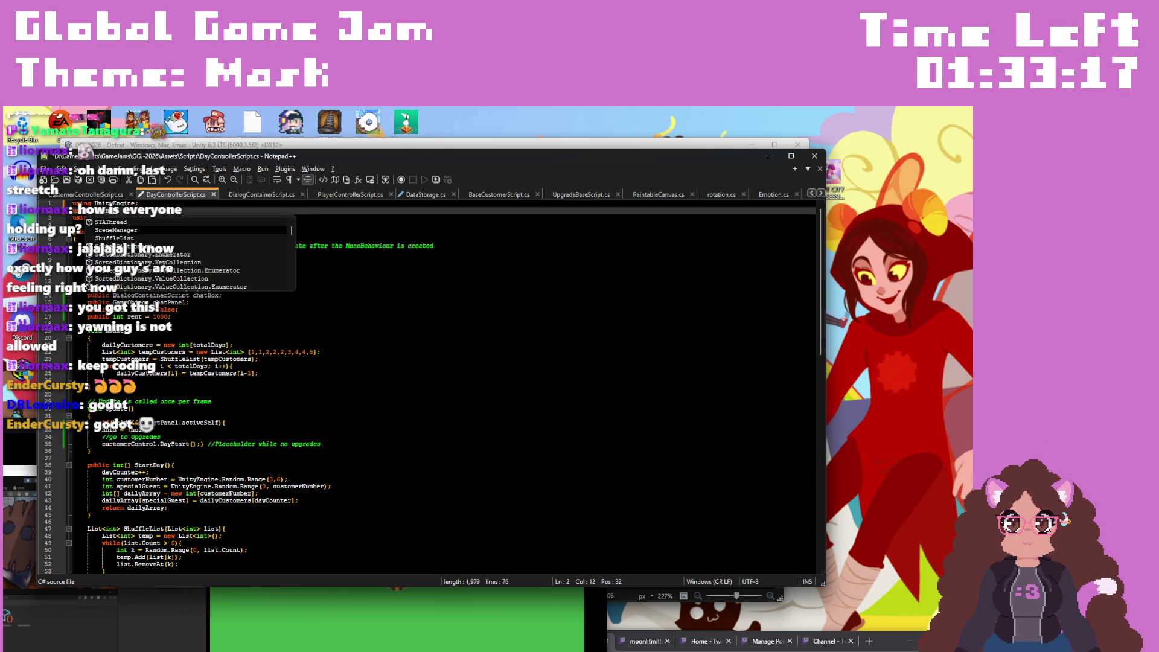
text(nagem)
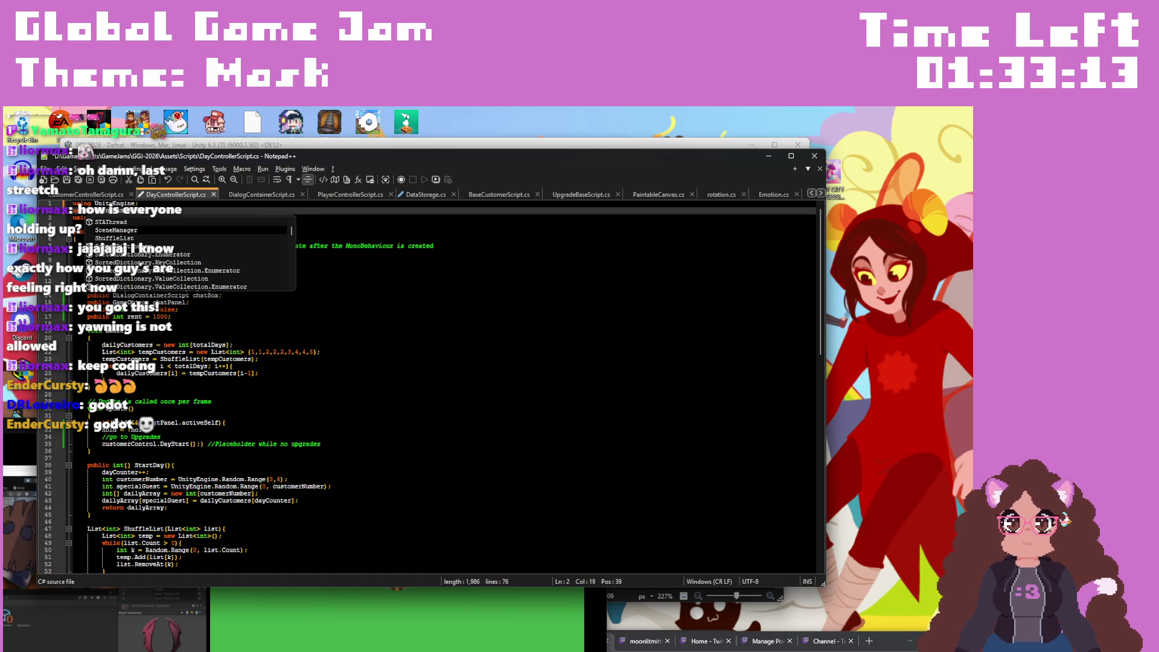
text(e)
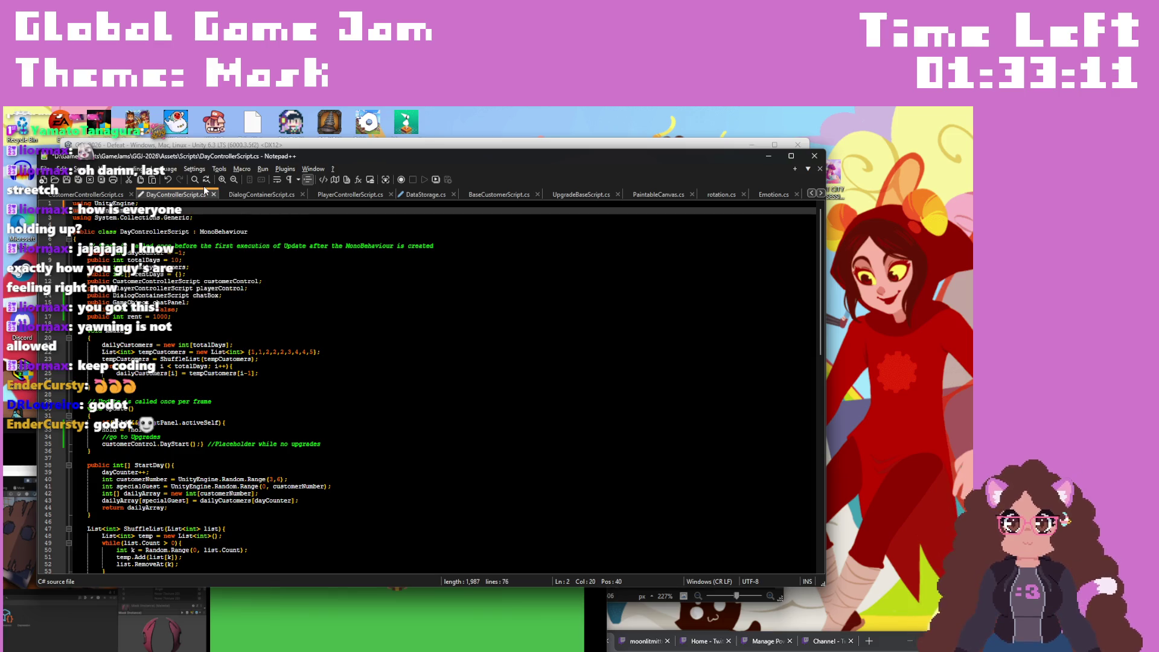
mouse_move(643, 156)
mouse_down()
mouse_move(510, 316)
mouse_move(673, 161)
mouse_move(588, 168)
mouse_move(691, 215)
mouse_move(792, 180)
mouse_up()
click(247, 151)
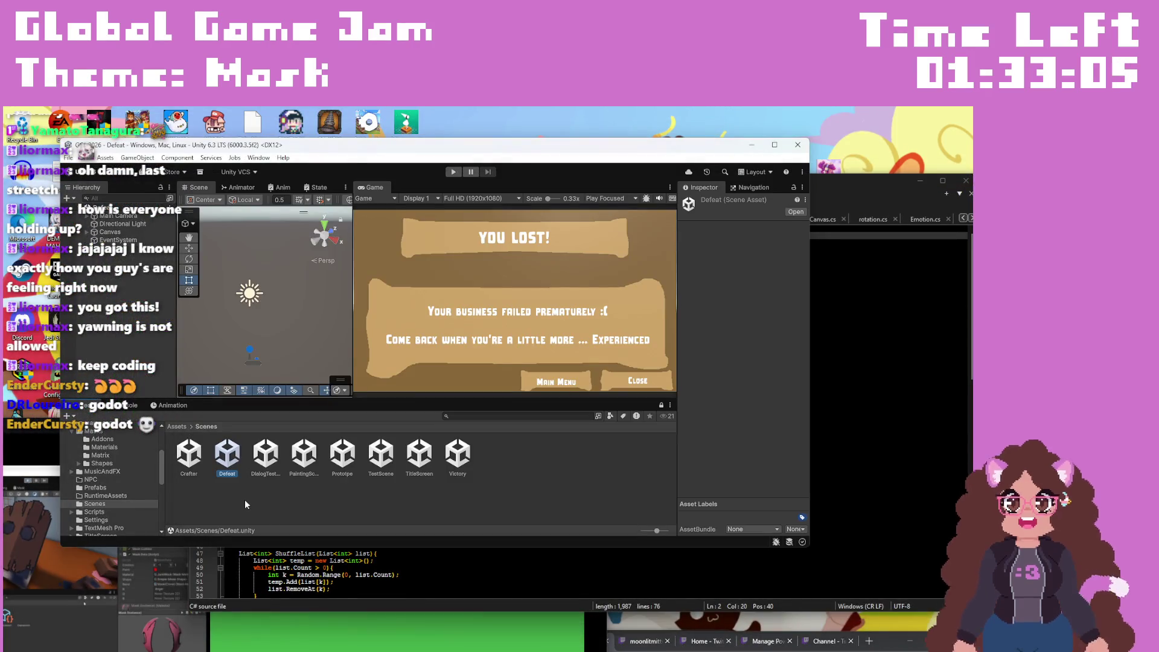
click(408, 571)
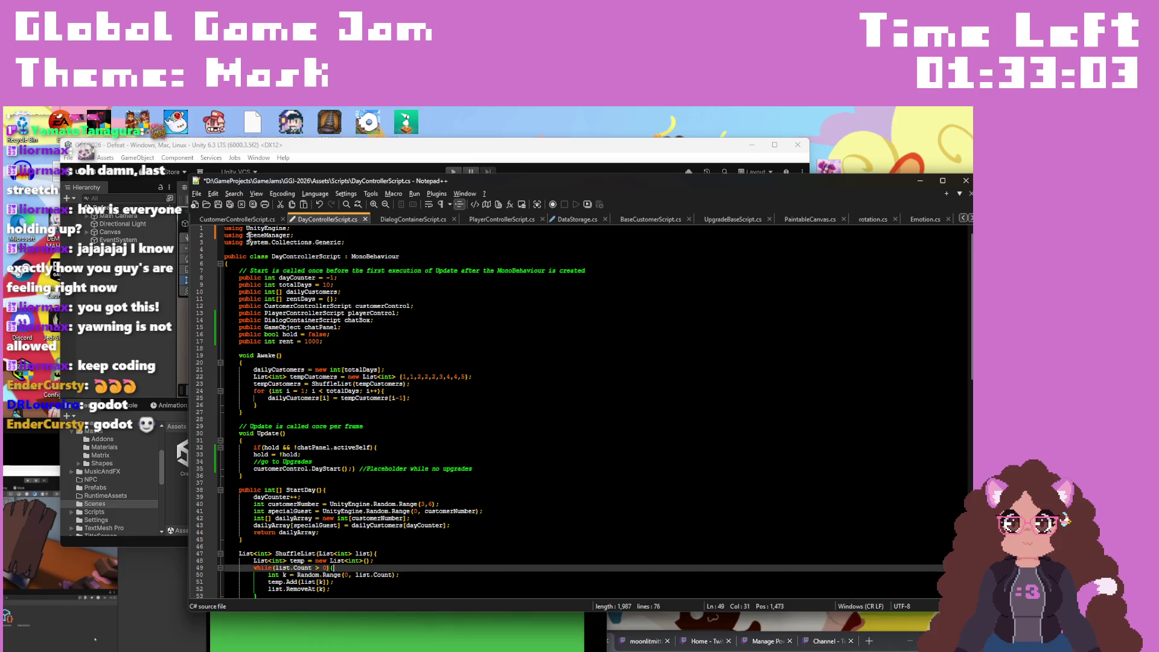
double_click(265, 228)
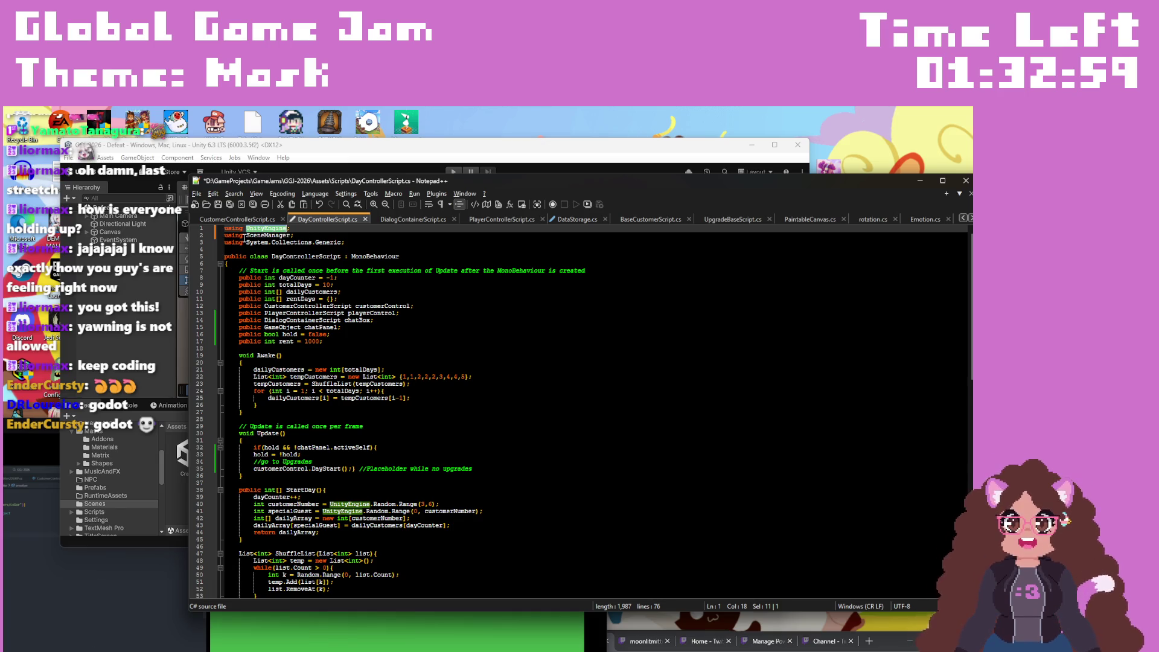
key(Down)
key(ctrl+Left)
text(UnityEngine)
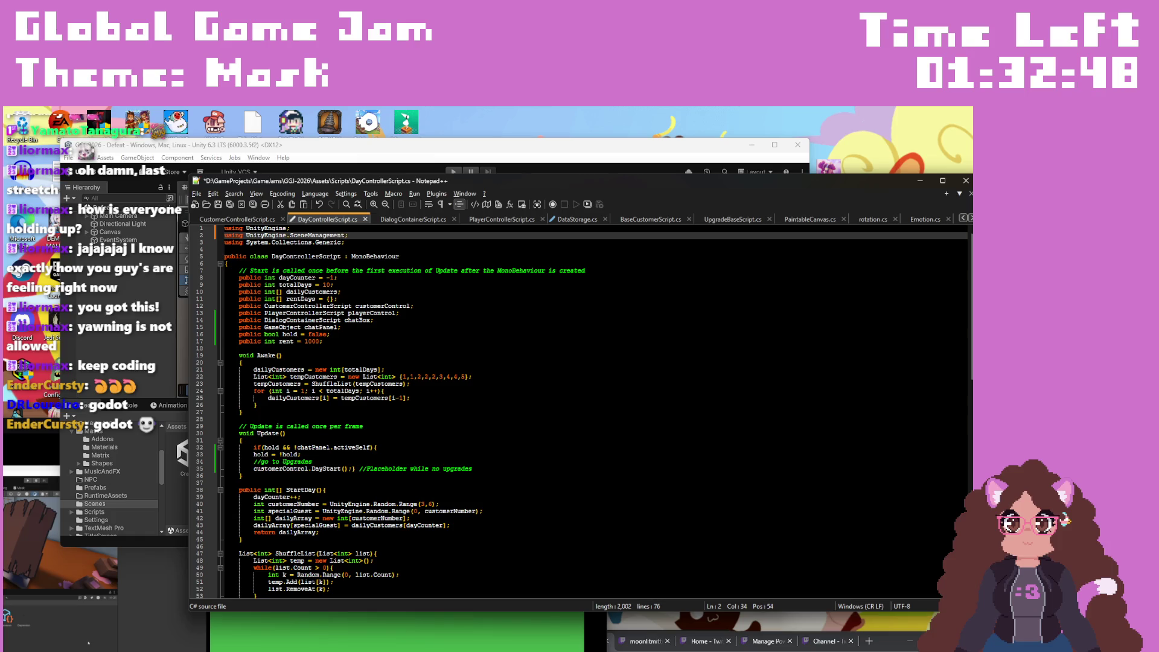
Step: Complete line 63 so it reads SceneManager.LoadScene("Defeat")
scroll(417, 364, down, 12)
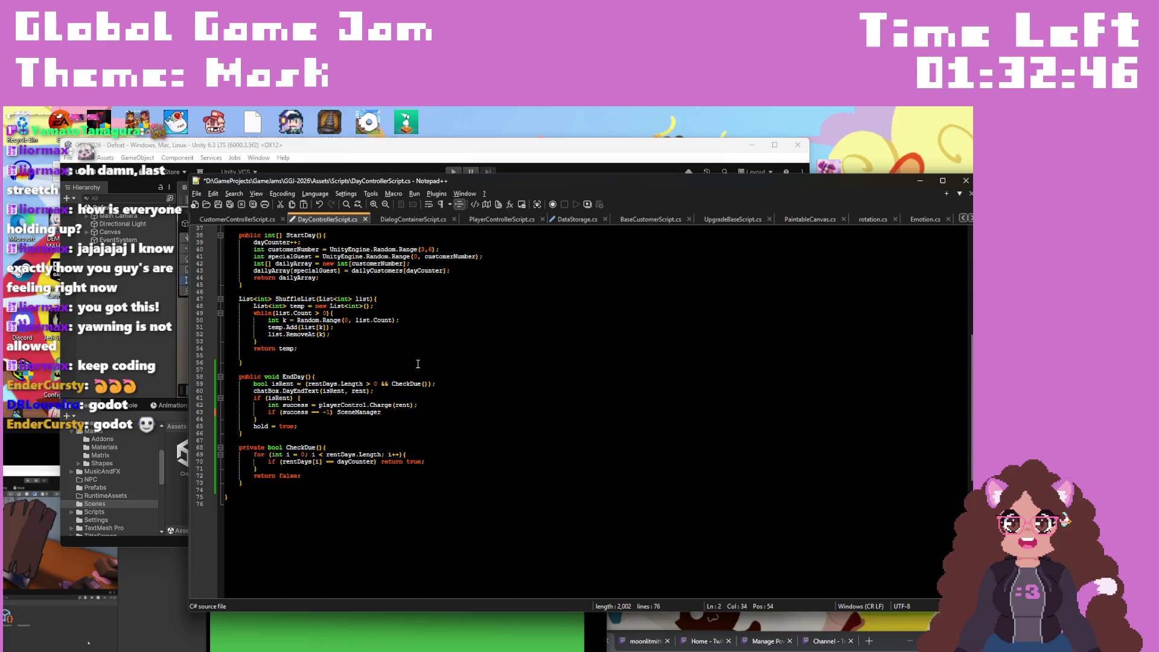
click(386, 407)
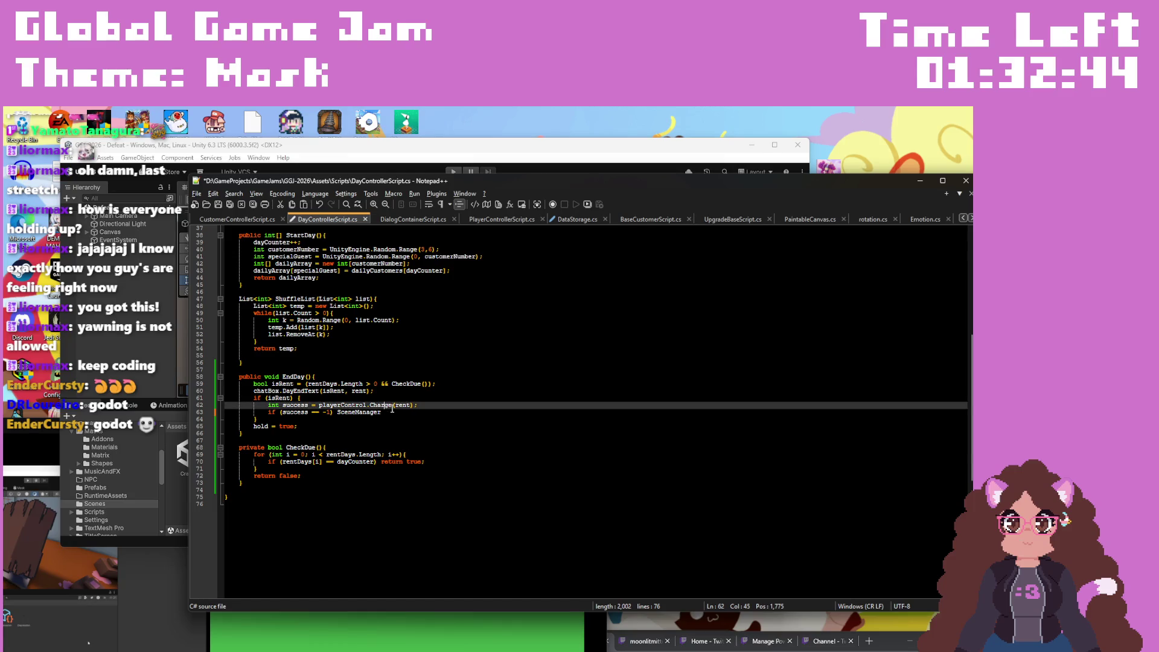
click(392, 411)
text(.L)
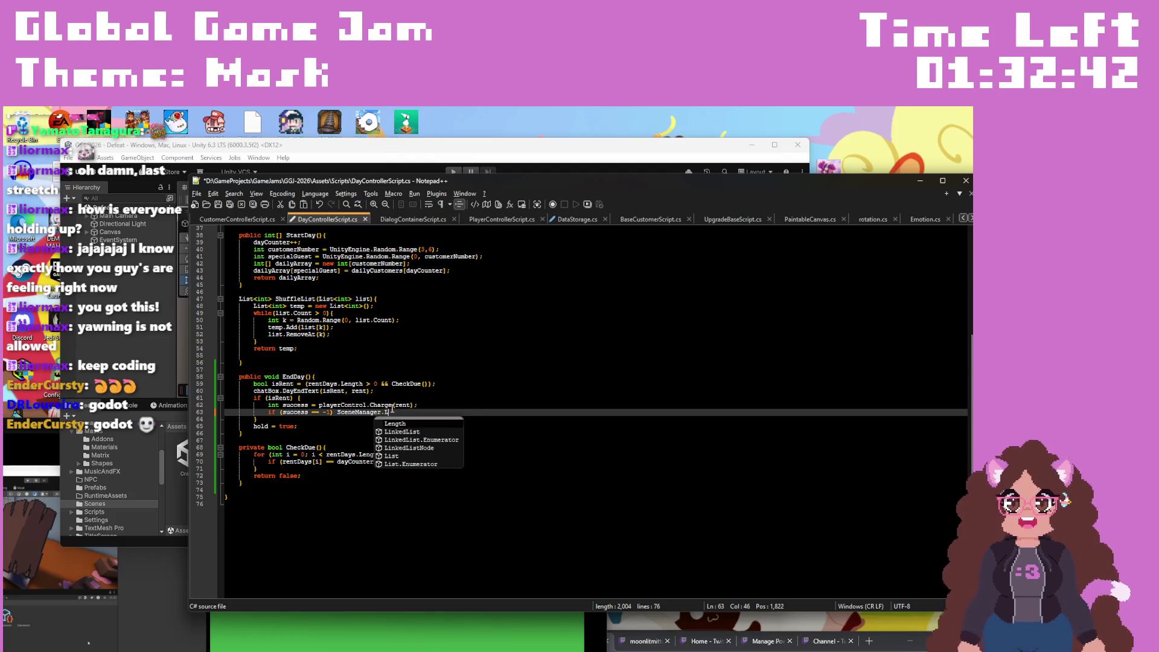
text(oad"")
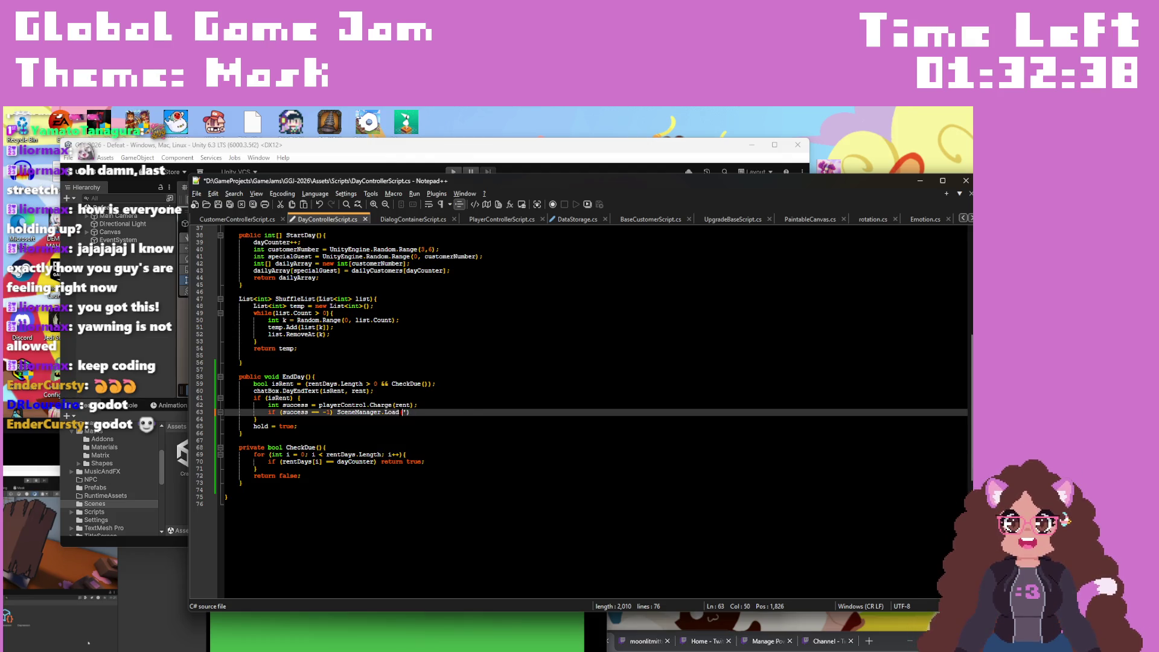
text(")
mouse_move(506, 176)
mouse_down()
mouse_move(504, 187)
mouse_move(317, 182)
mouse_move(321, 212)
mouse_move(398, 207)
mouse_up()
drag(419, 282, 440, 197)
text(Def)
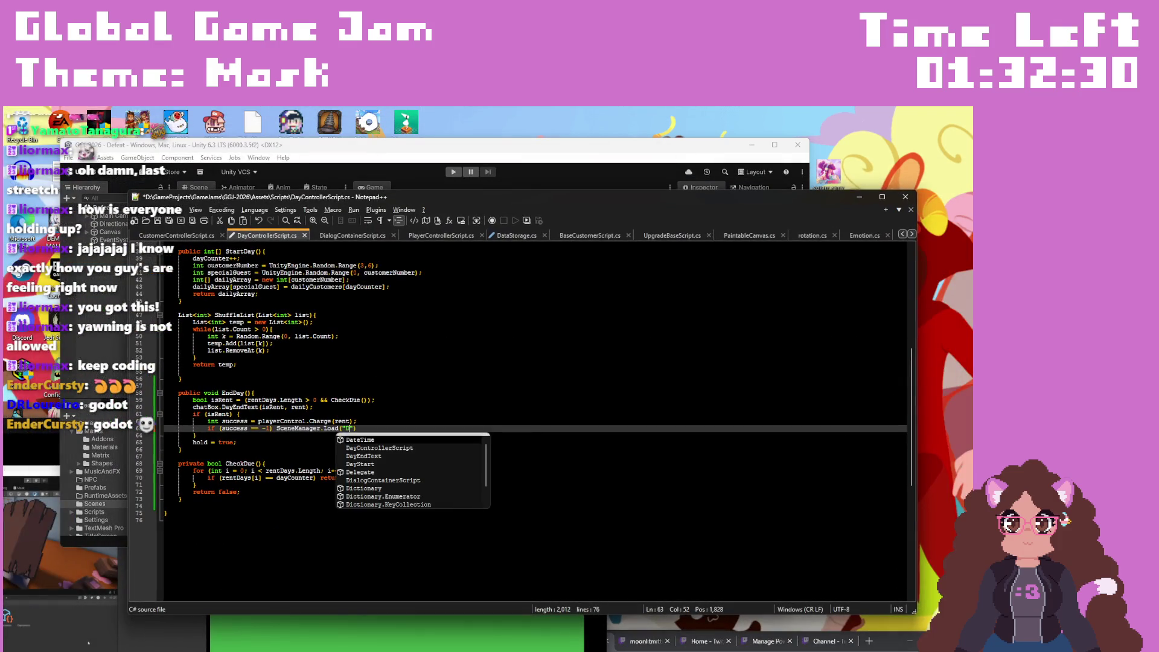
text(eat)
click(375, 428)
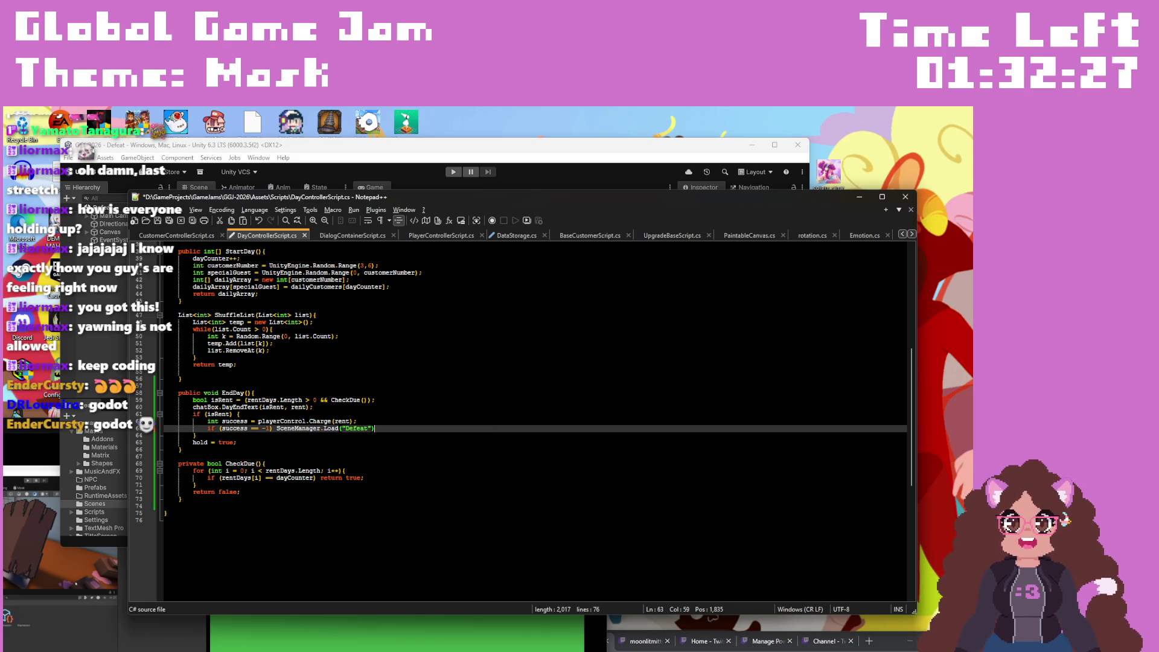
click(342, 428)
text(Scene)
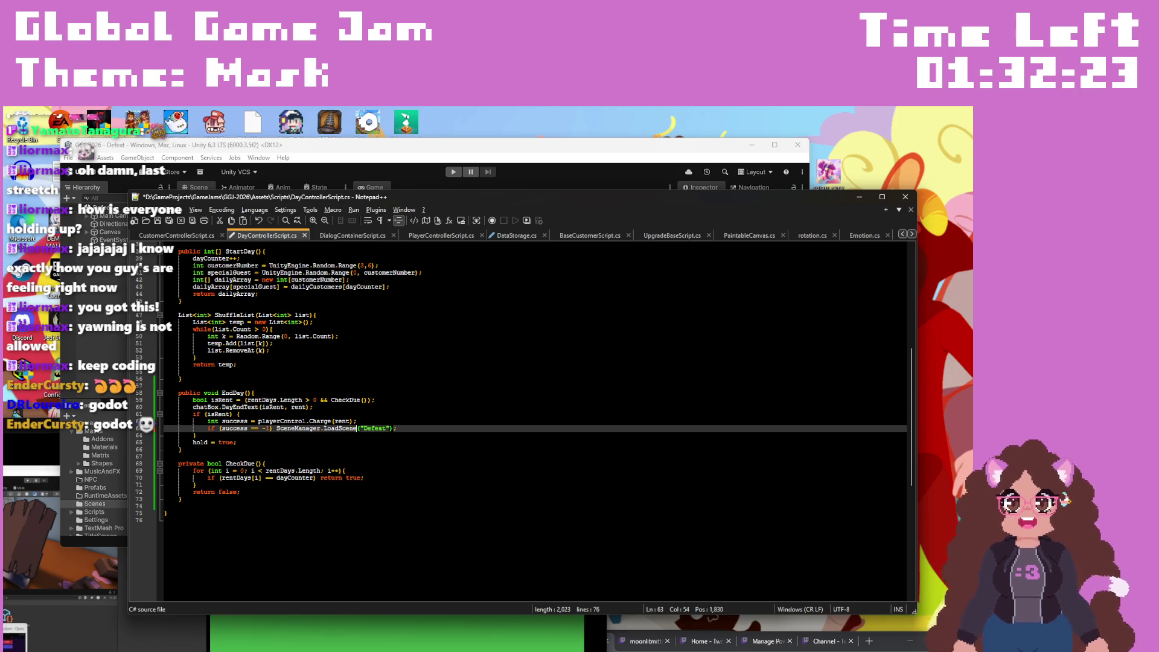
click(379, 428)
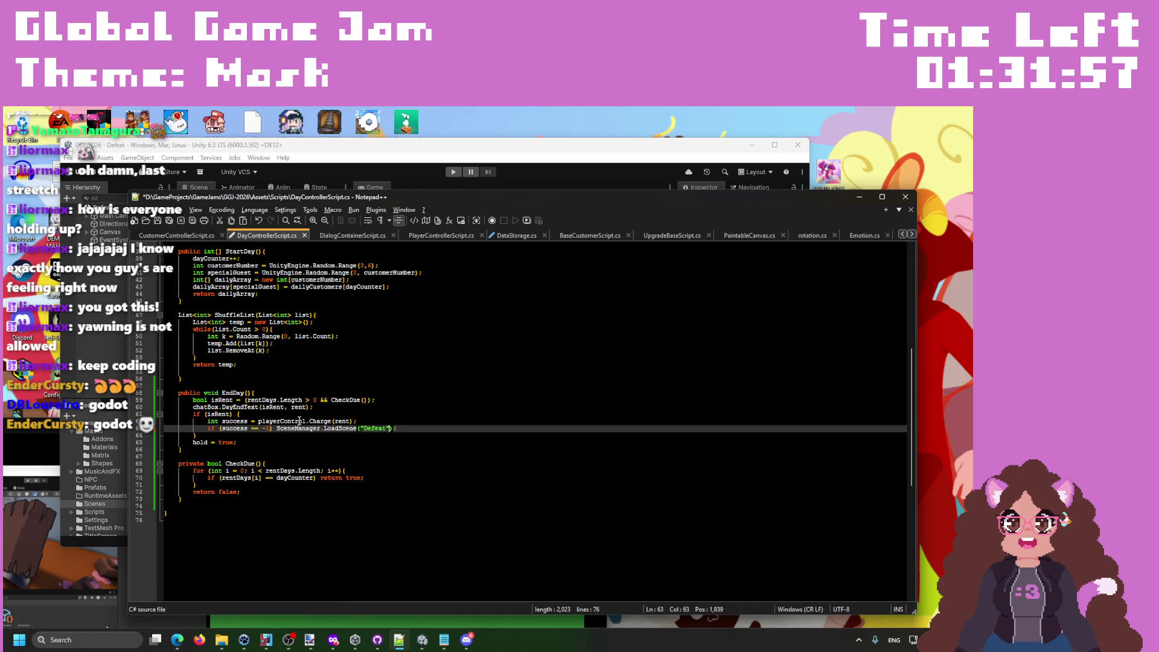
Step: Fill in the rentDays braces on line 11 and save DayControllerScript.cs
scroll(295, 409, up, 5)
scroll(294, 409, up, 7)
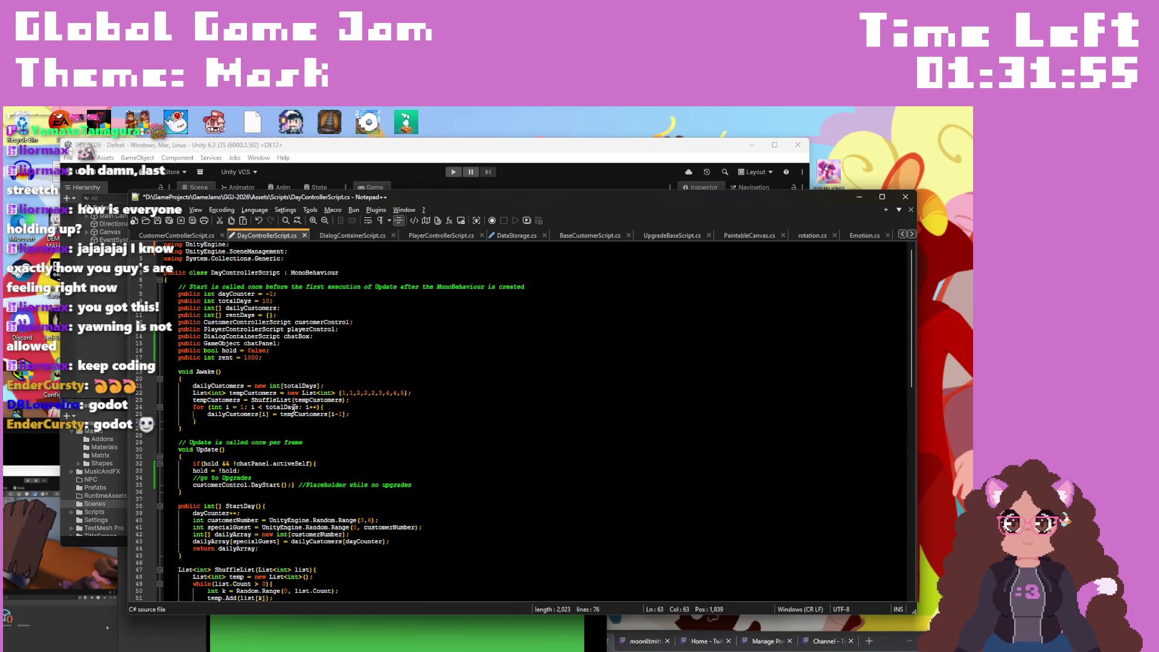
click(268, 315)
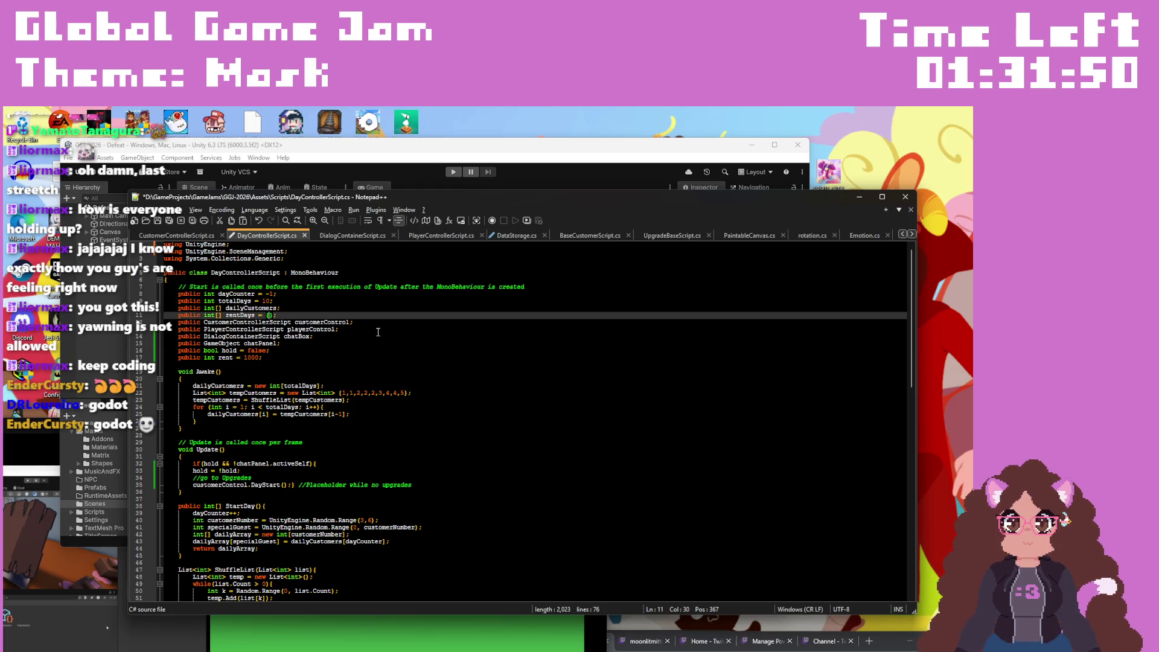
text(0,10)
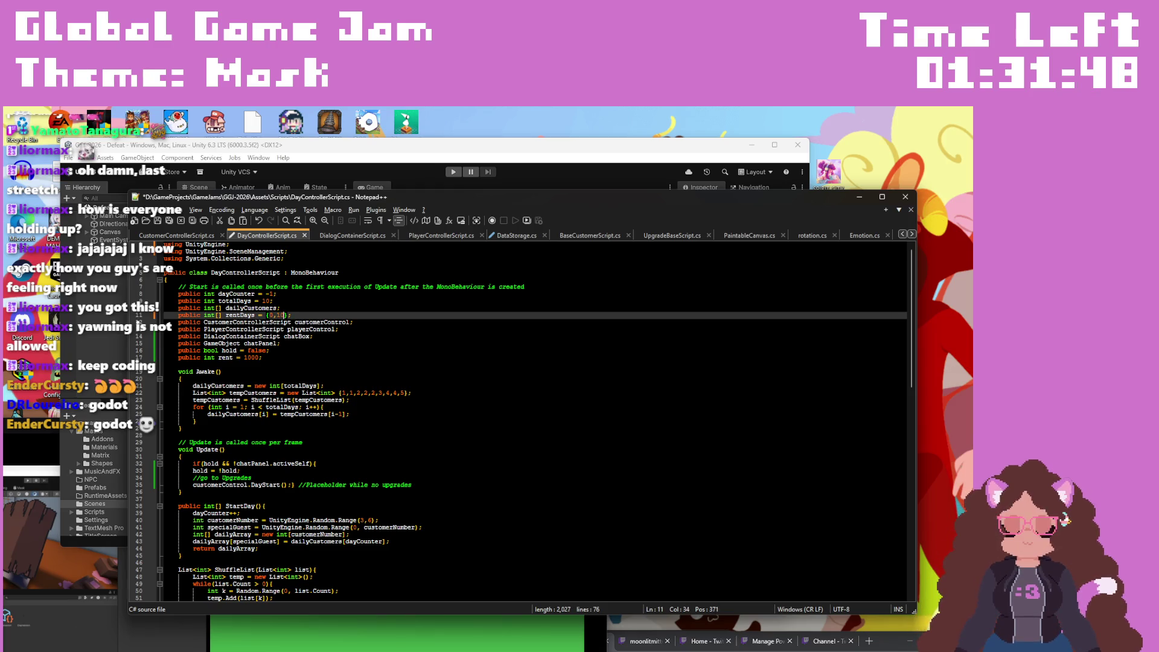
key(BackSpace)
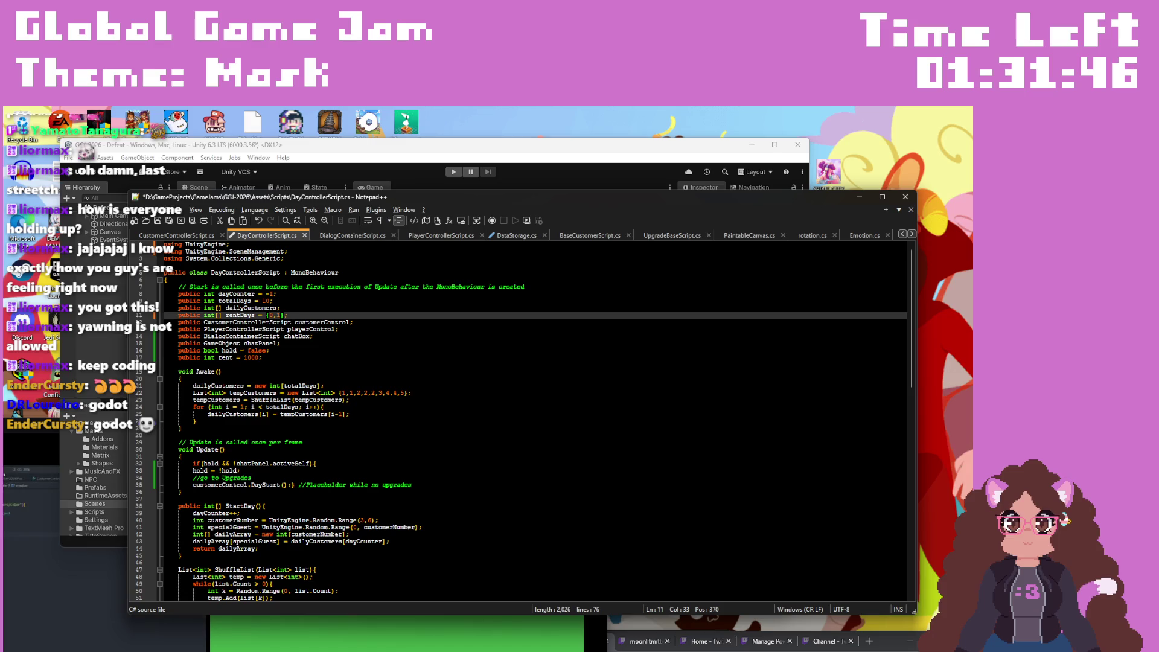
text(,1)
key(BackSpace)
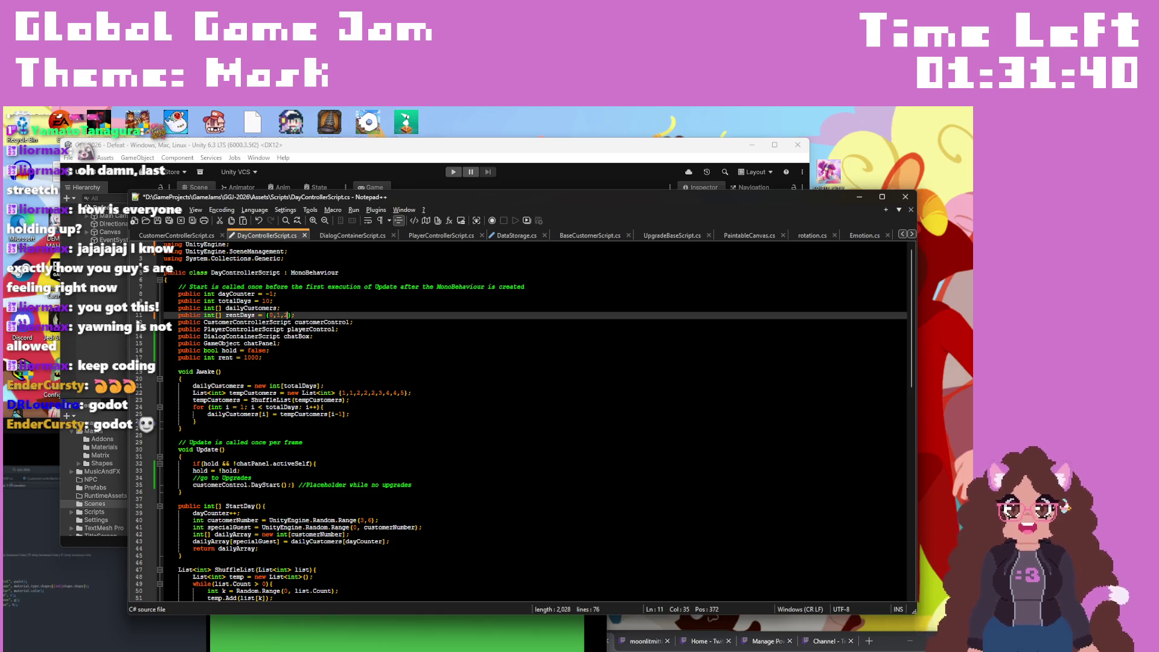
key(ctrl+s)
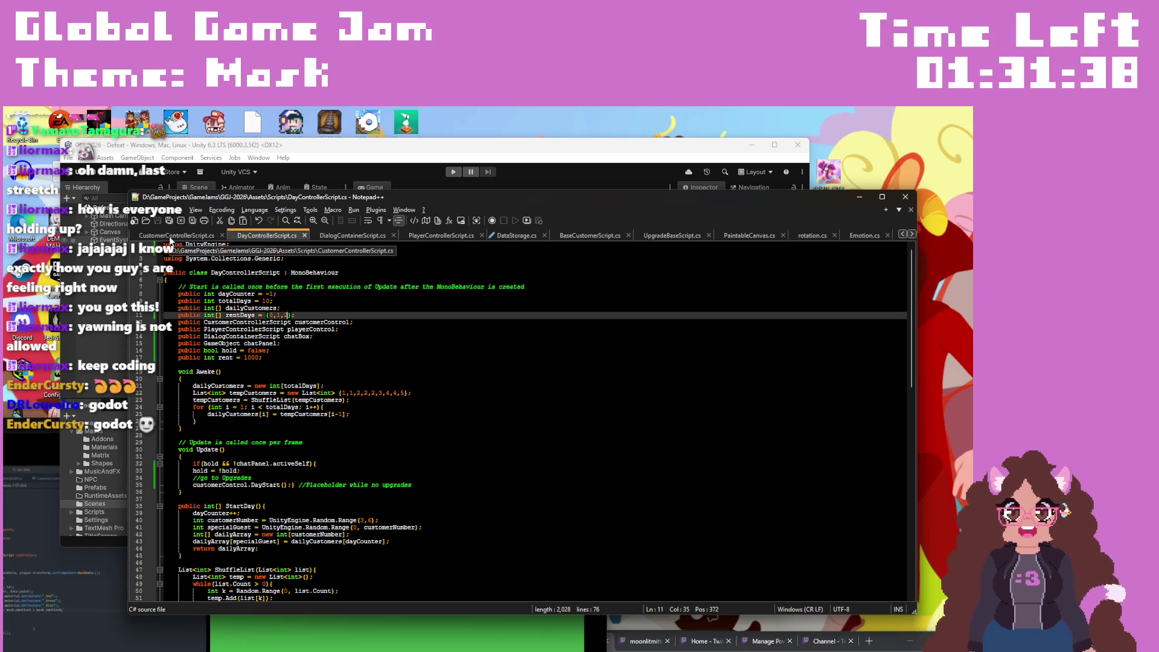
Step: Comment out the RotateCameraToWorkshop call on line 42 of CustomerControllerScript.cs, save, and let Unity recompile
scroll(423, 452, down, 15)
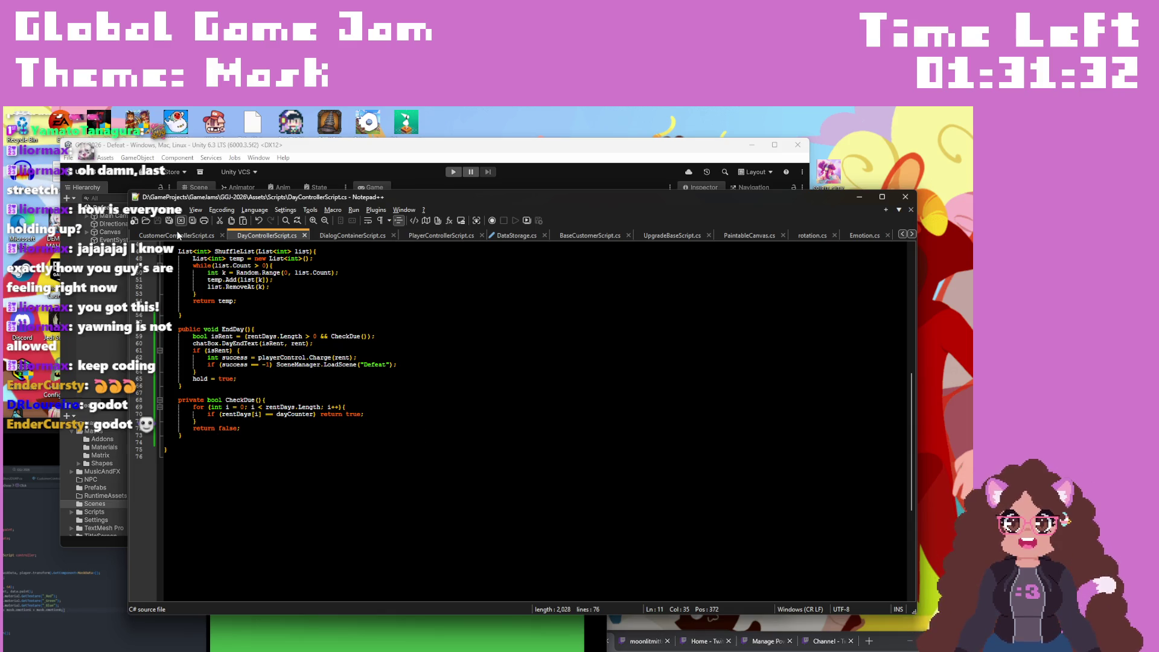
key(ctrl+Tab)
scroll(430, 459, up, 15)
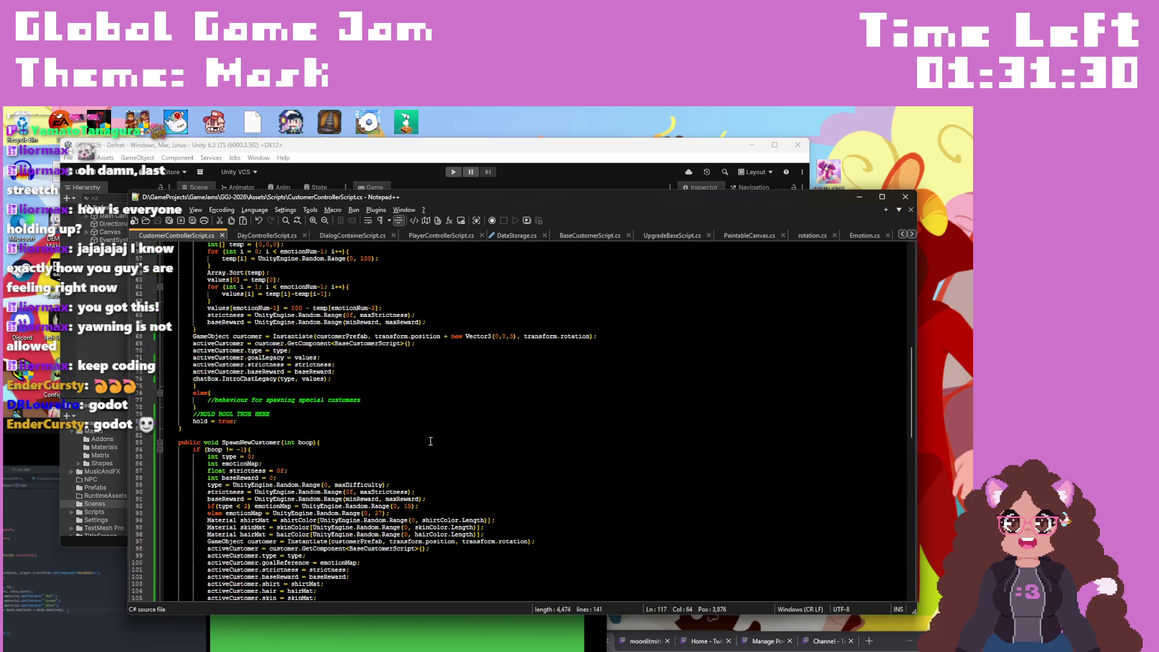
scroll(430, 442, up, 9)
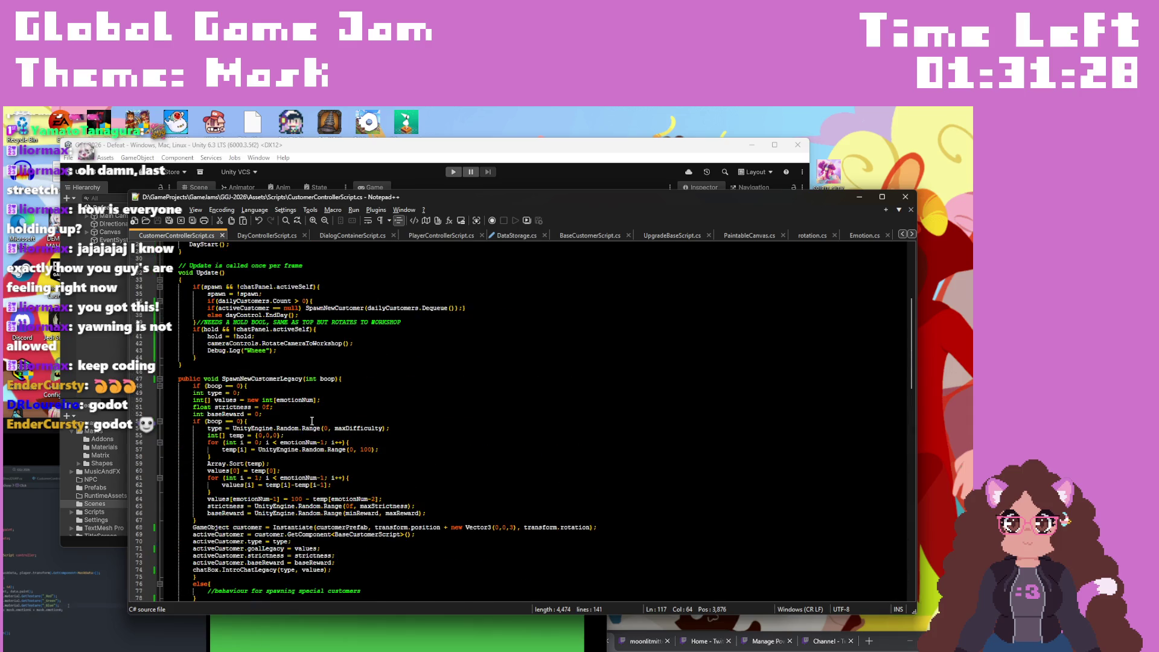
click(209, 343)
text(//)
key(ctrl+s)
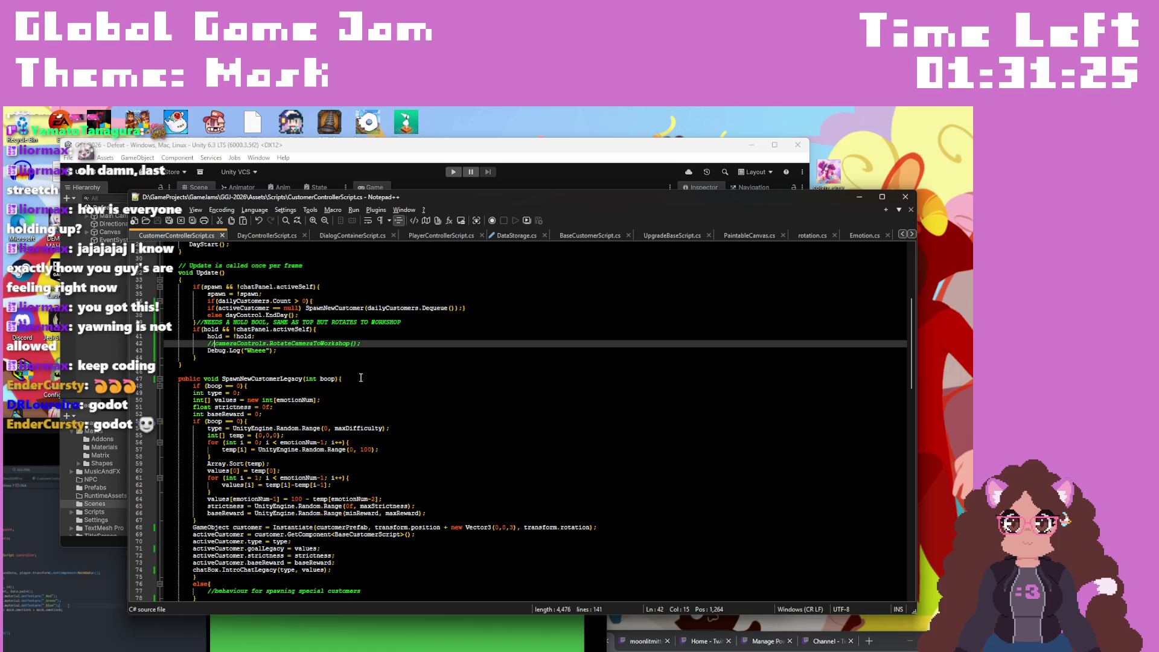
click(488, 148)
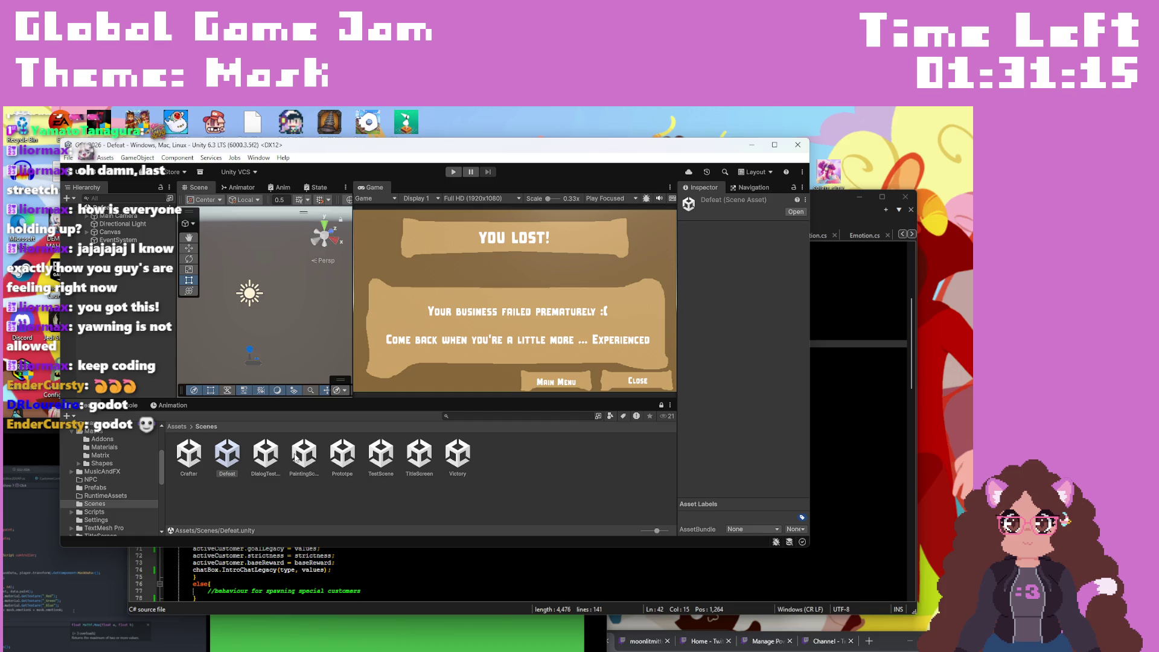
Step: Play-test the Prototpe scene past the day 1 greeting, check the two-event-system console warnings, then stop
double_click(342, 454)
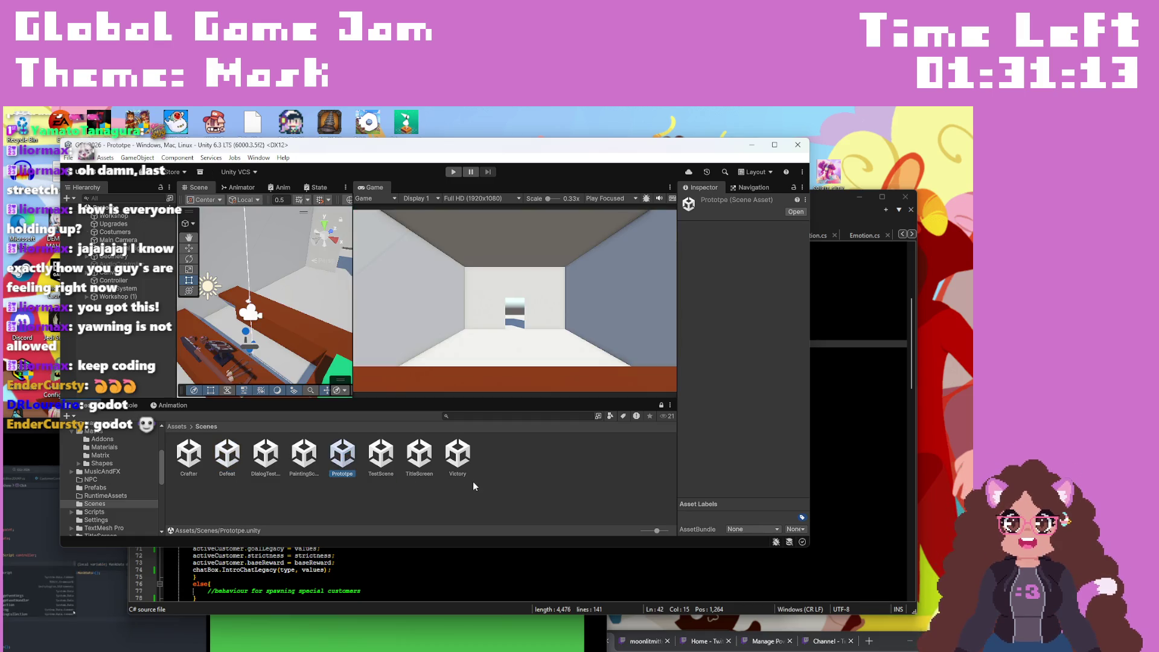
click(455, 172)
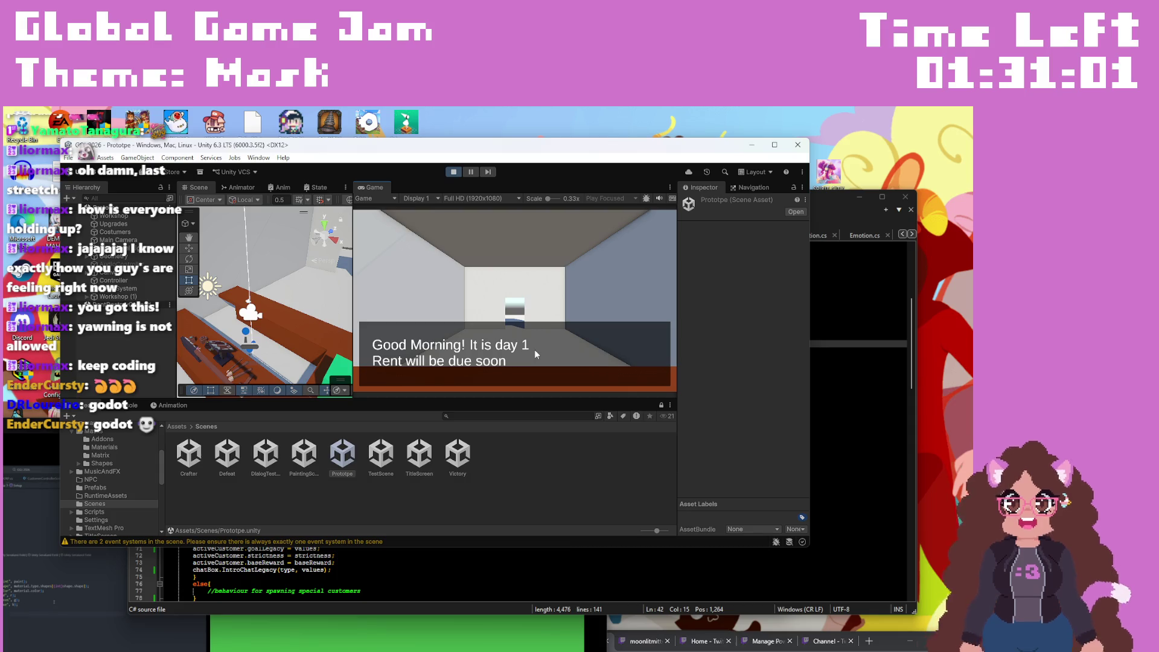
click(535, 354)
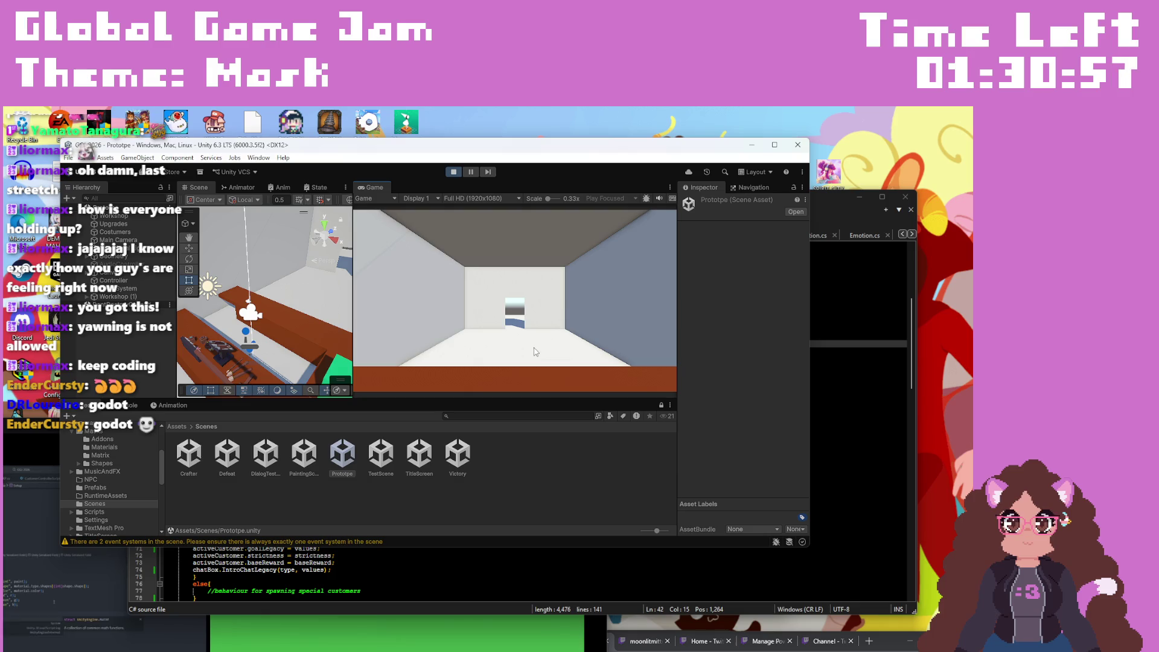
click(127, 406)
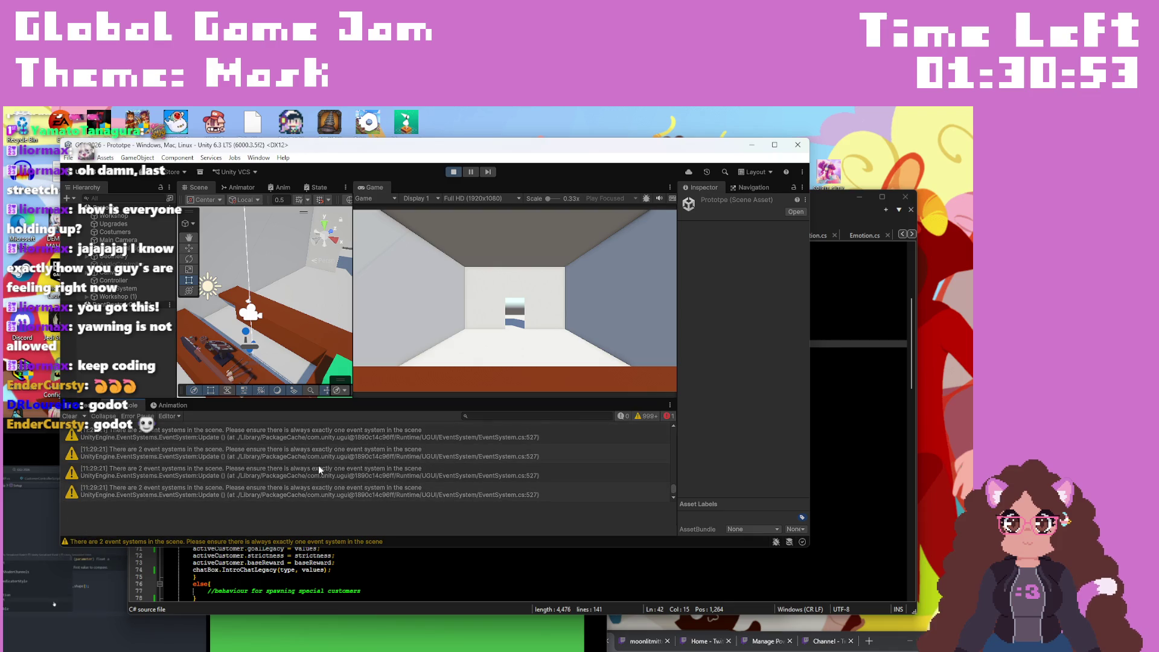
click(453, 172)
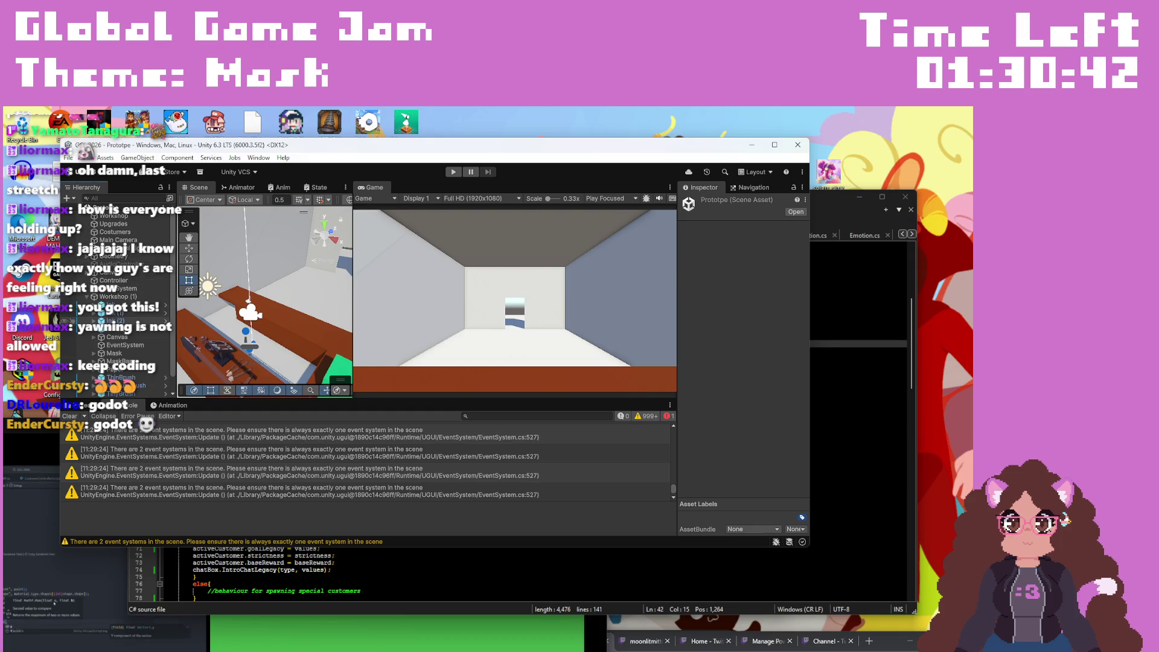
click(124, 346)
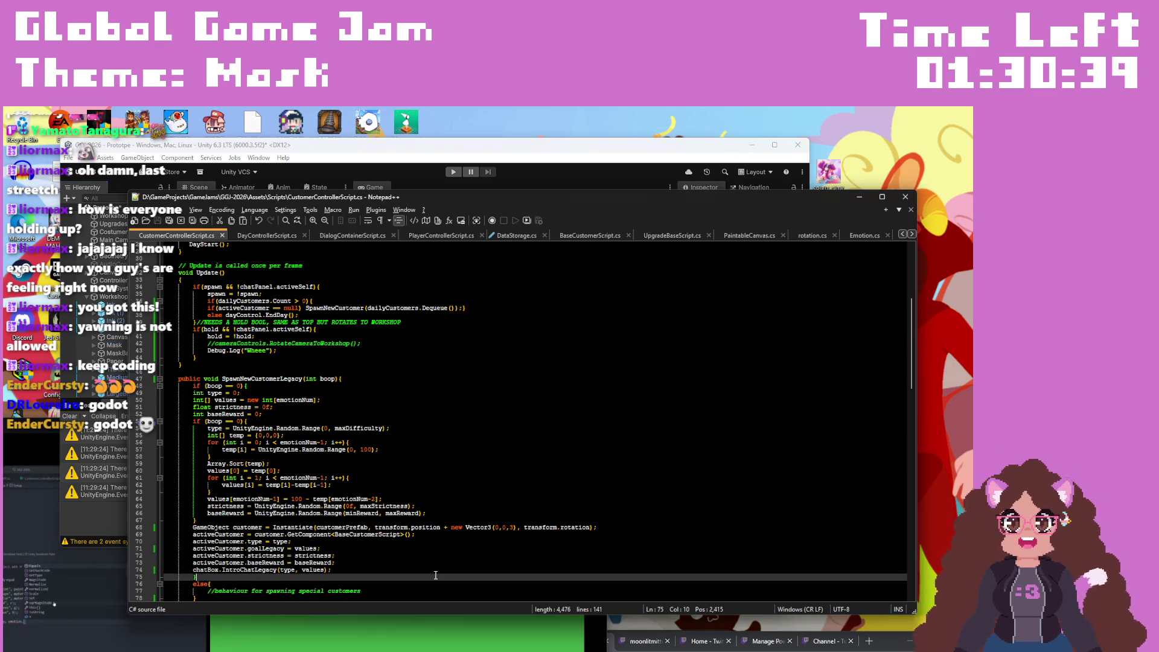
click(272, 576)
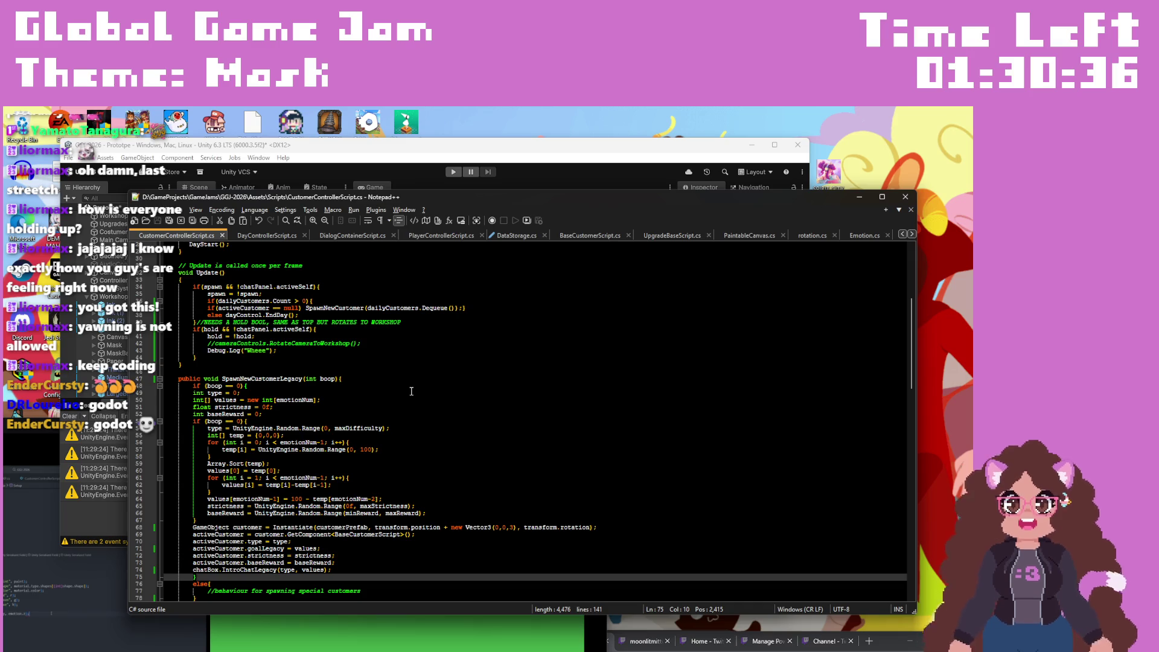
Step: Read through DayControllerScript, DialogContainerScript and CustomerControllerScript, ending at DayControllerScript's totalDays and rentDays fields
scroll(411, 391, down, 20)
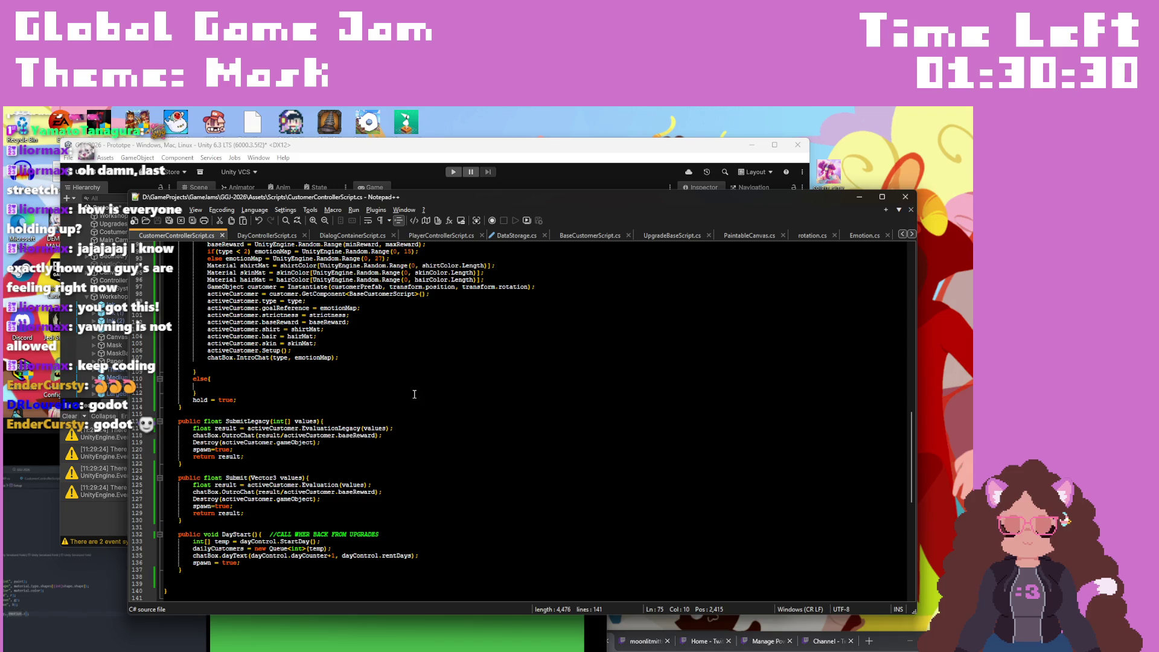
click(258, 237)
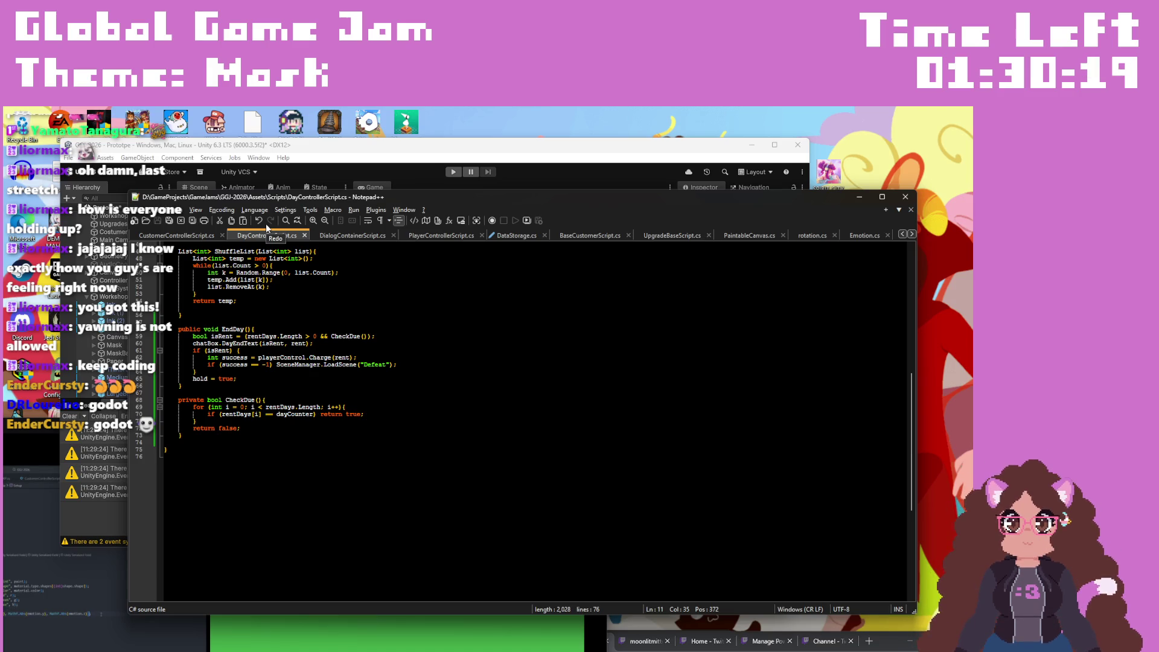
scroll(433, 363, up, 3)
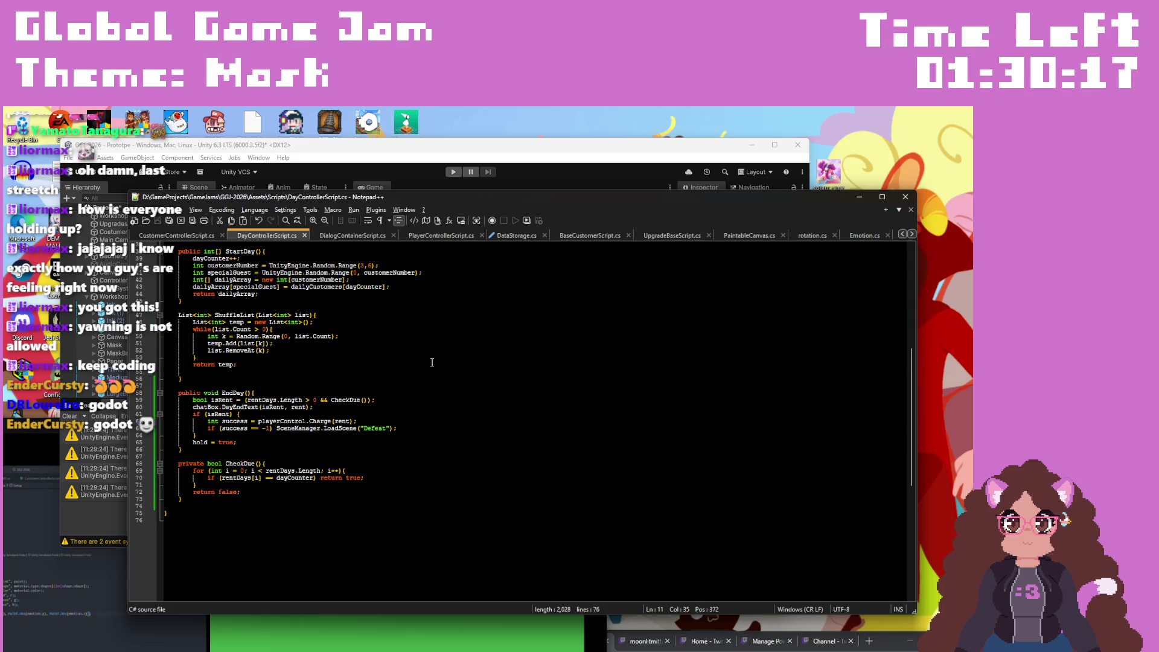
scroll(433, 362, up, 4)
scroll(462, 373, up, 2)
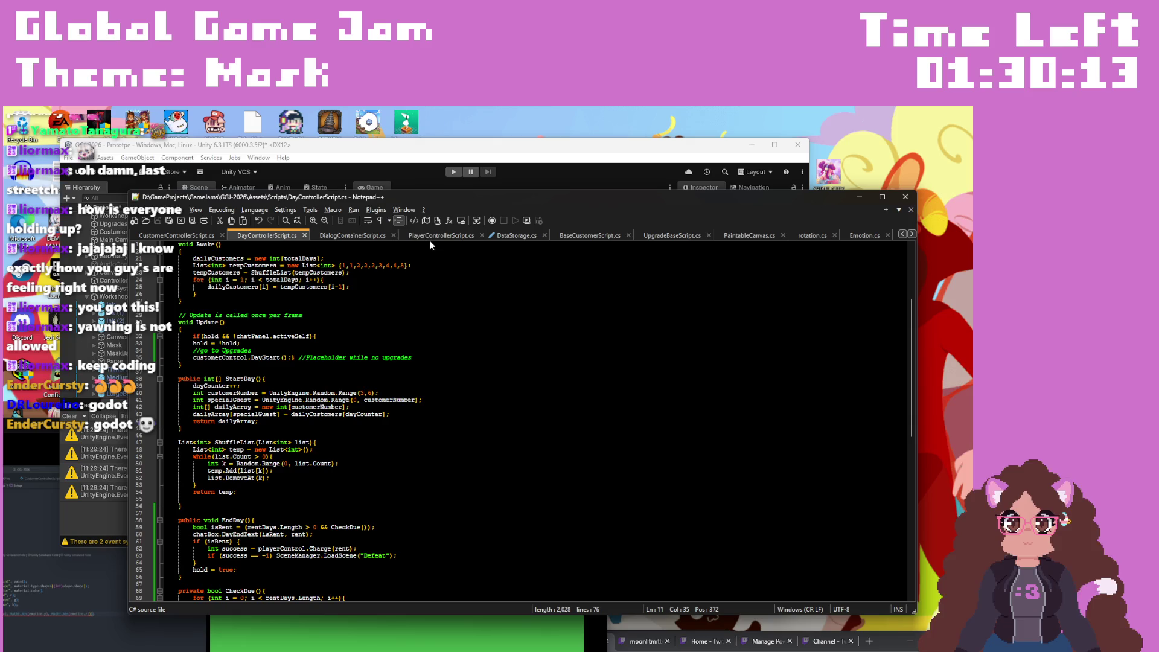
click(361, 236)
scroll(441, 442, down, 3)
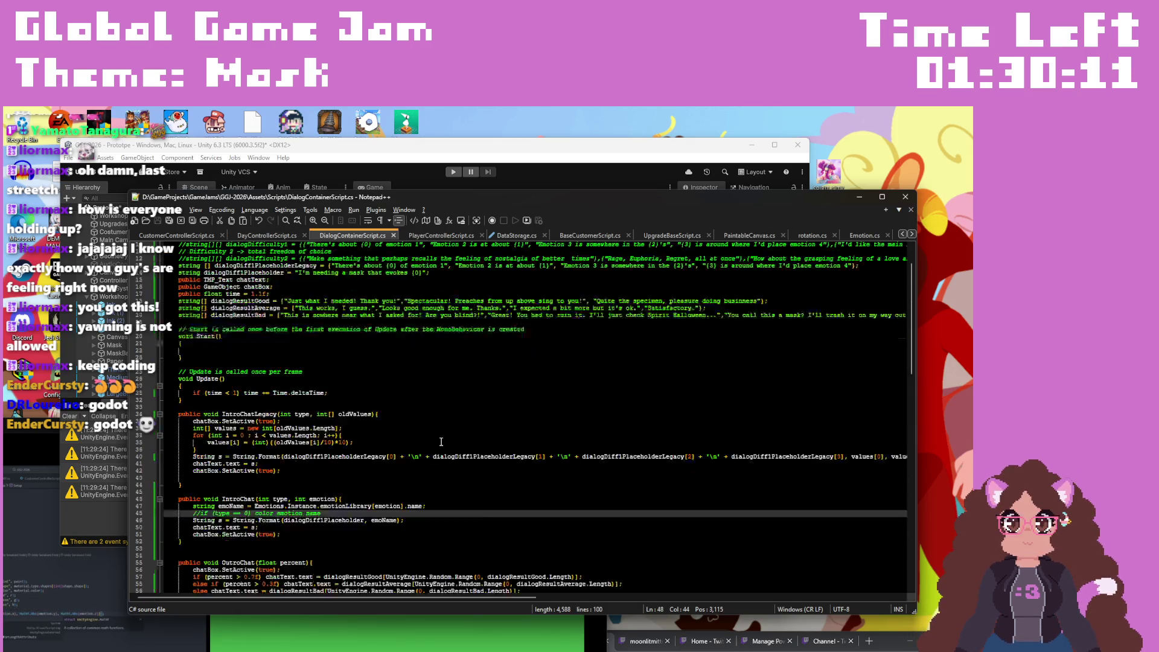
scroll(441, 442, down, 3)
scroll(441, 436, down, 2)
scroll(442, 430, down, 1)
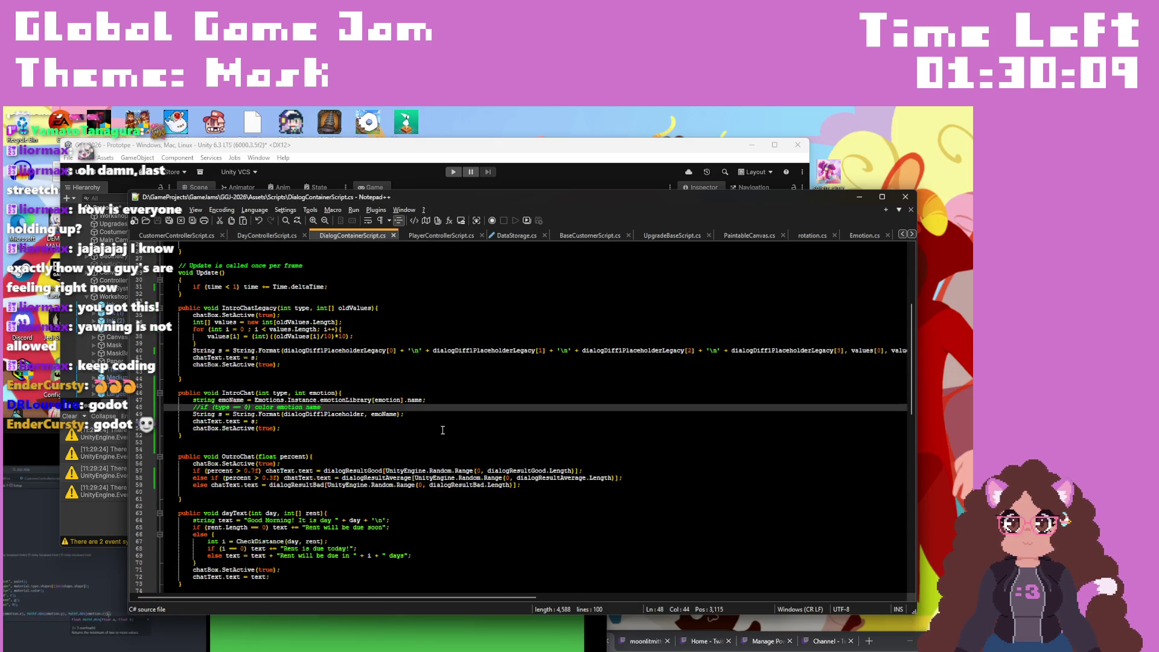
scroll(442, 430, down, 7)
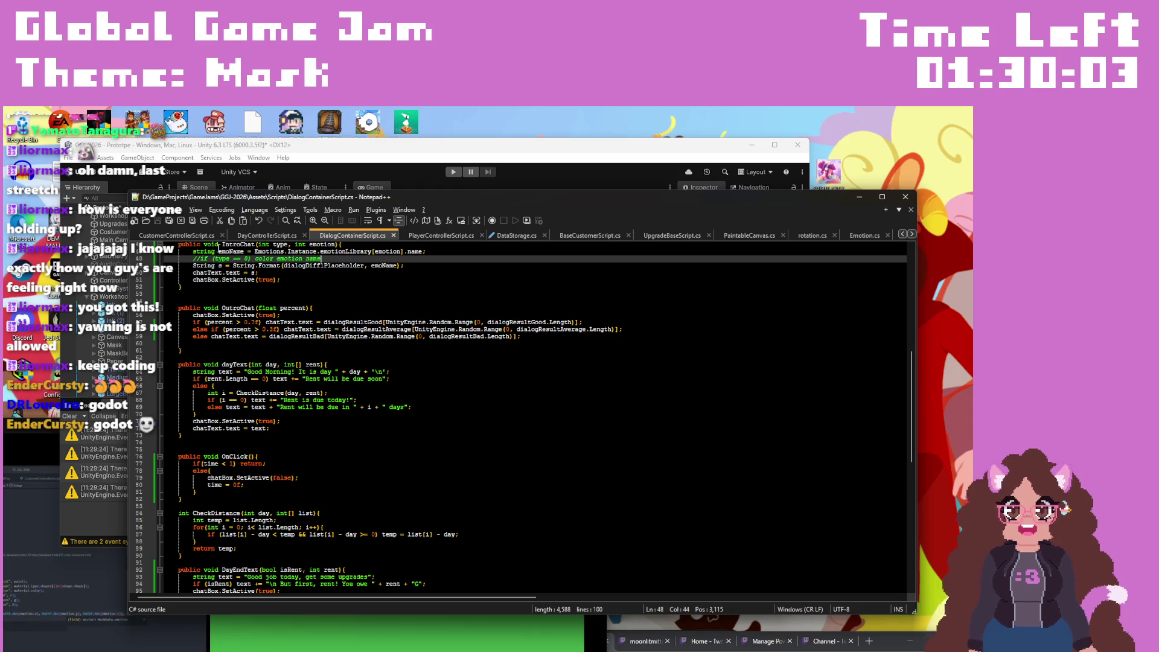
click(188, 236)
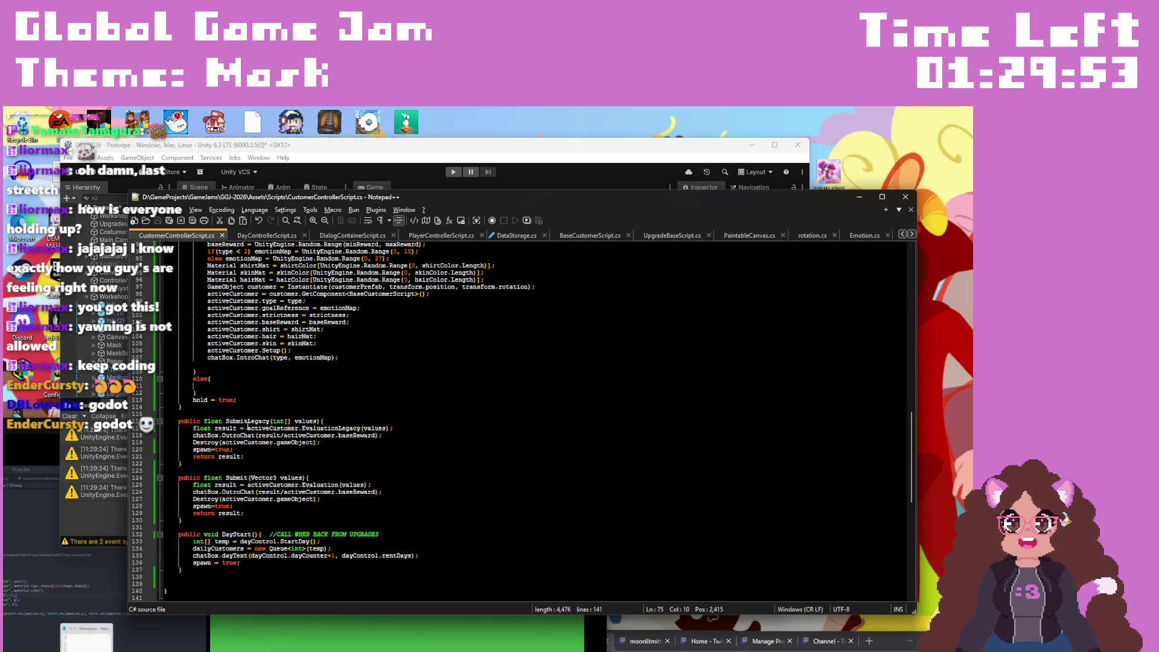
click(266, 236)
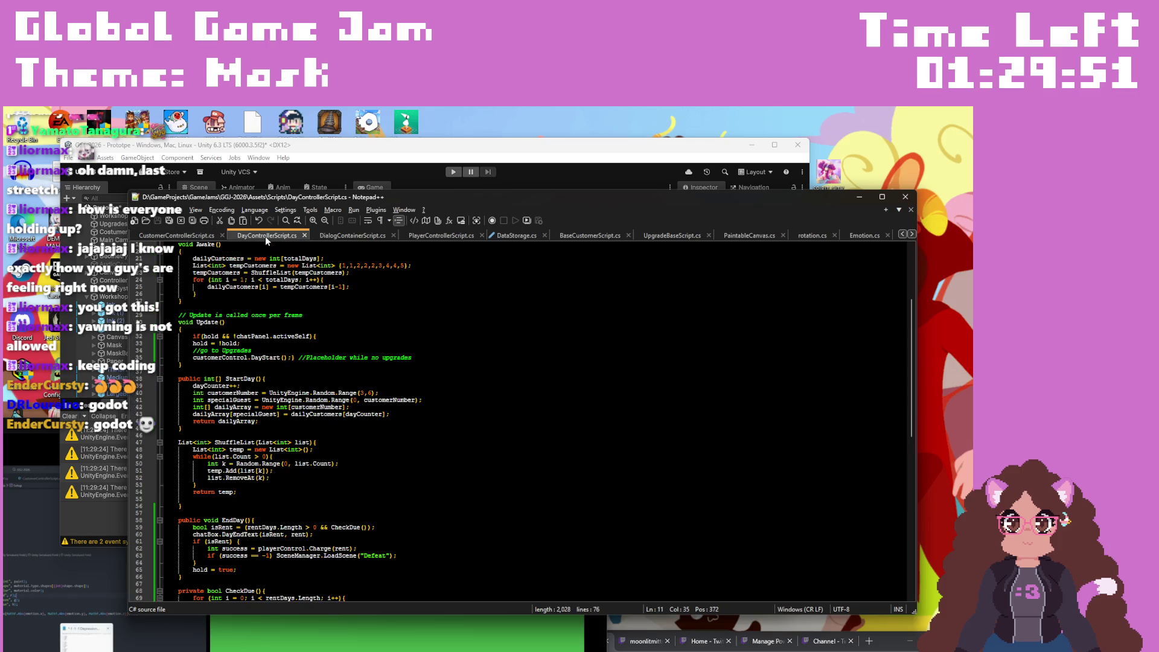
scroll(428, 358, up, 5)
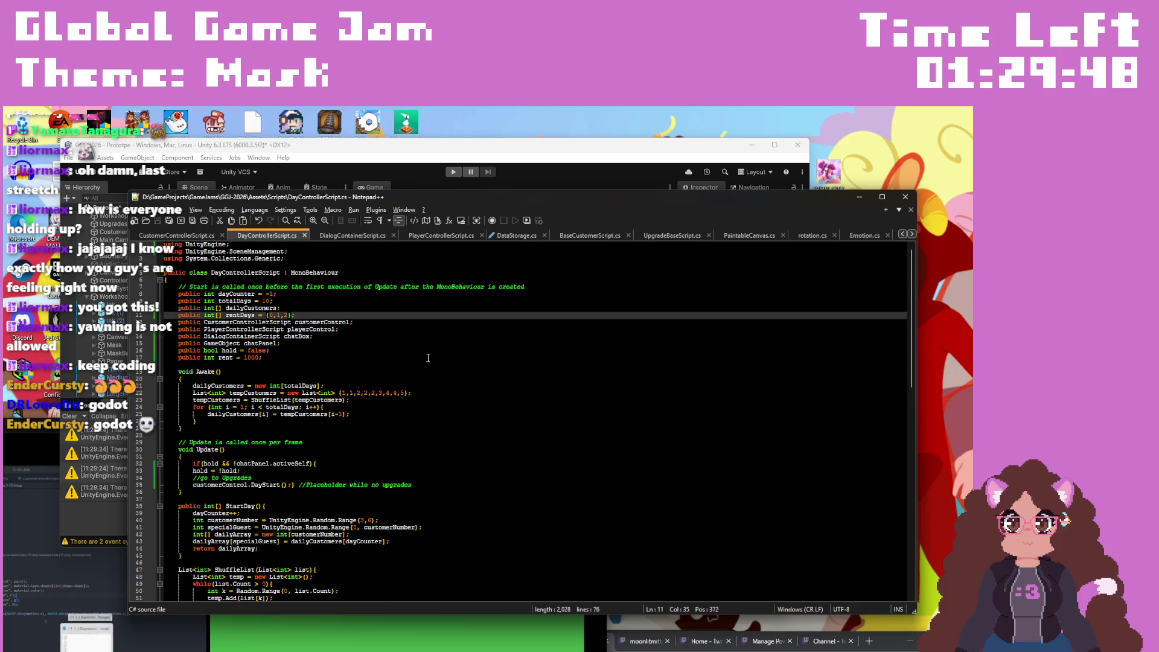